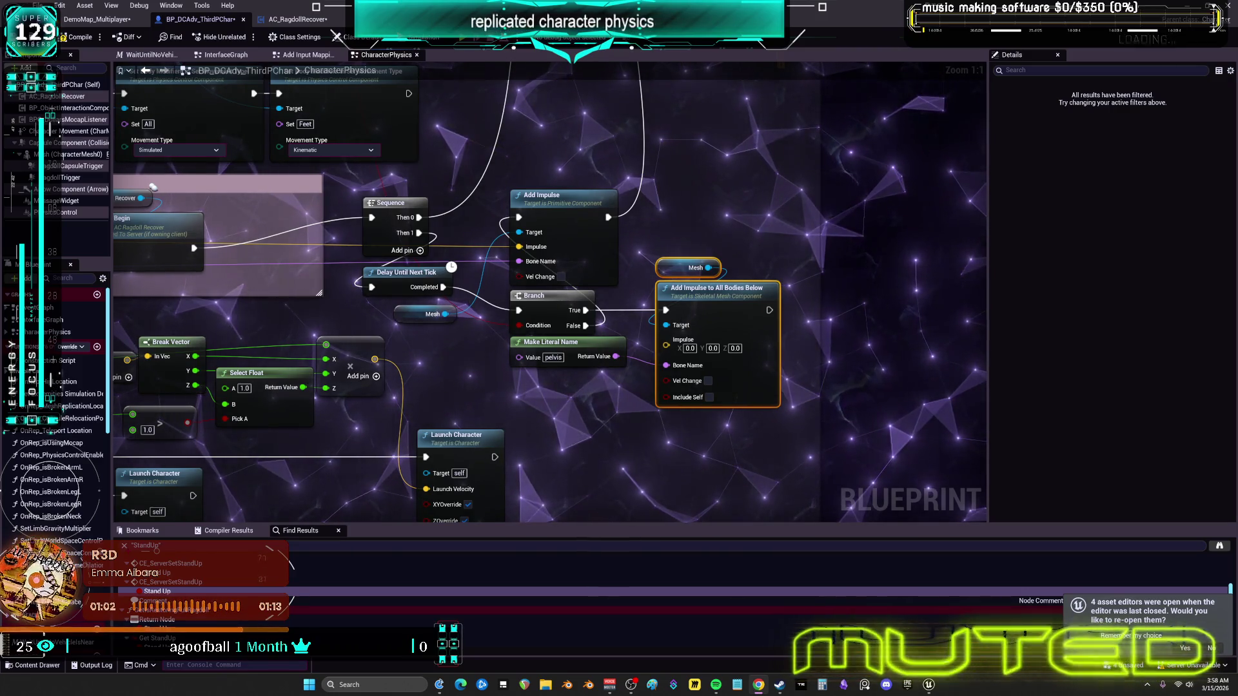
# Step: Inspect the Add Impulse to All Bodies Below nodes in the apply-impulse-after-ragdoll comment group
pyautogui.moveTo(603, 236)
pyautogui.mouseDown()
pyautogui.moveTo(1029, 188)
pyautogui.moveTo(835, 188)
pyautogui.mouseUp()
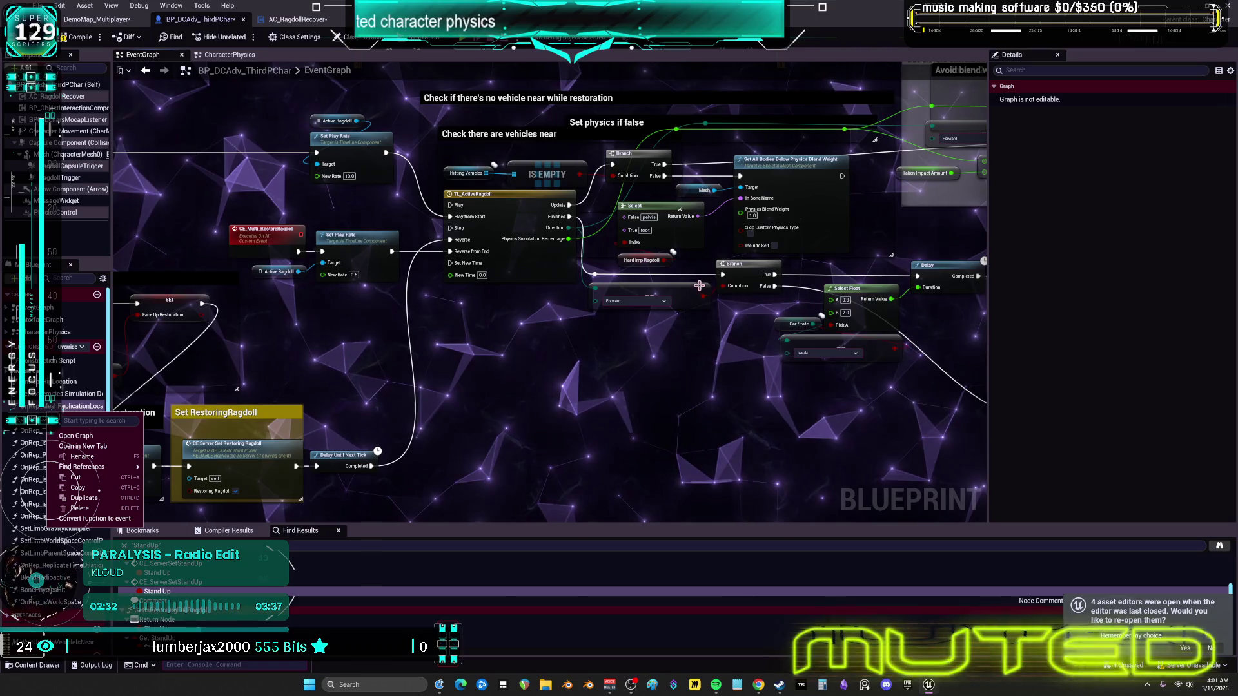
pyautogui.scroll(-6, 580, 264)
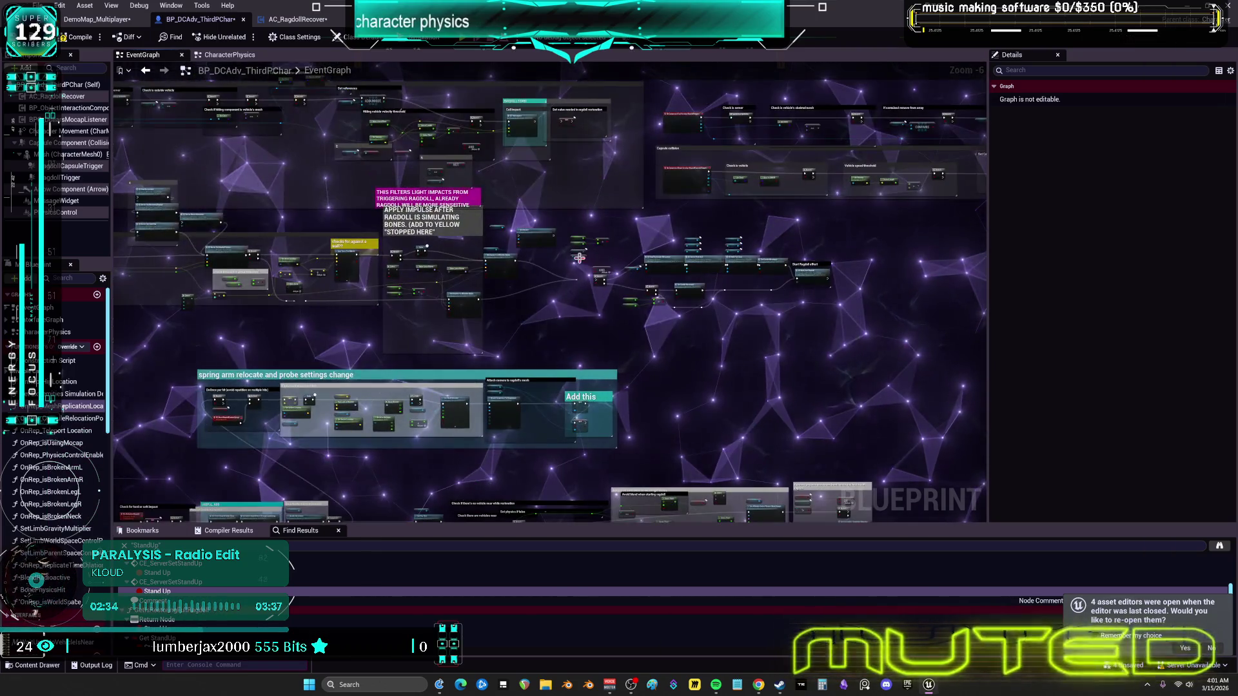
pyautogui.scroll(7, 528, 230)
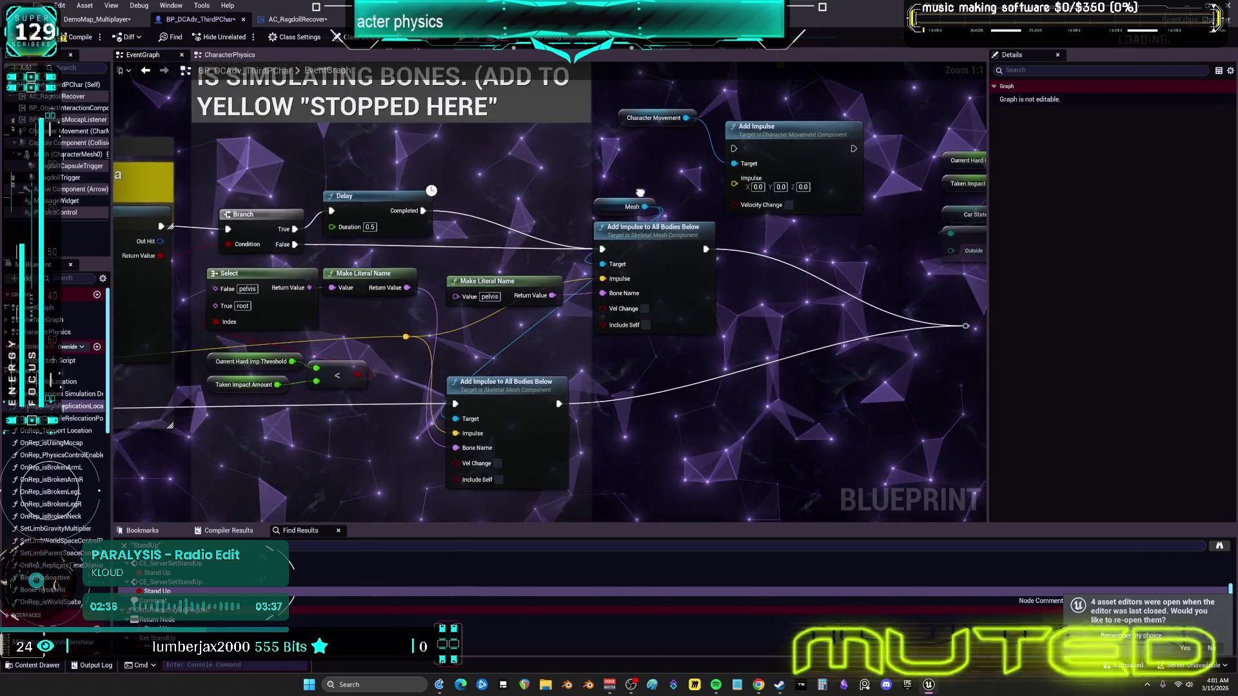
pyautogui.click(710, 258)
pyautogui.moveTo(417, 310); pyautogui.dragTo(703, 268)
pyautogui.hotkey('ctrl', 'z')
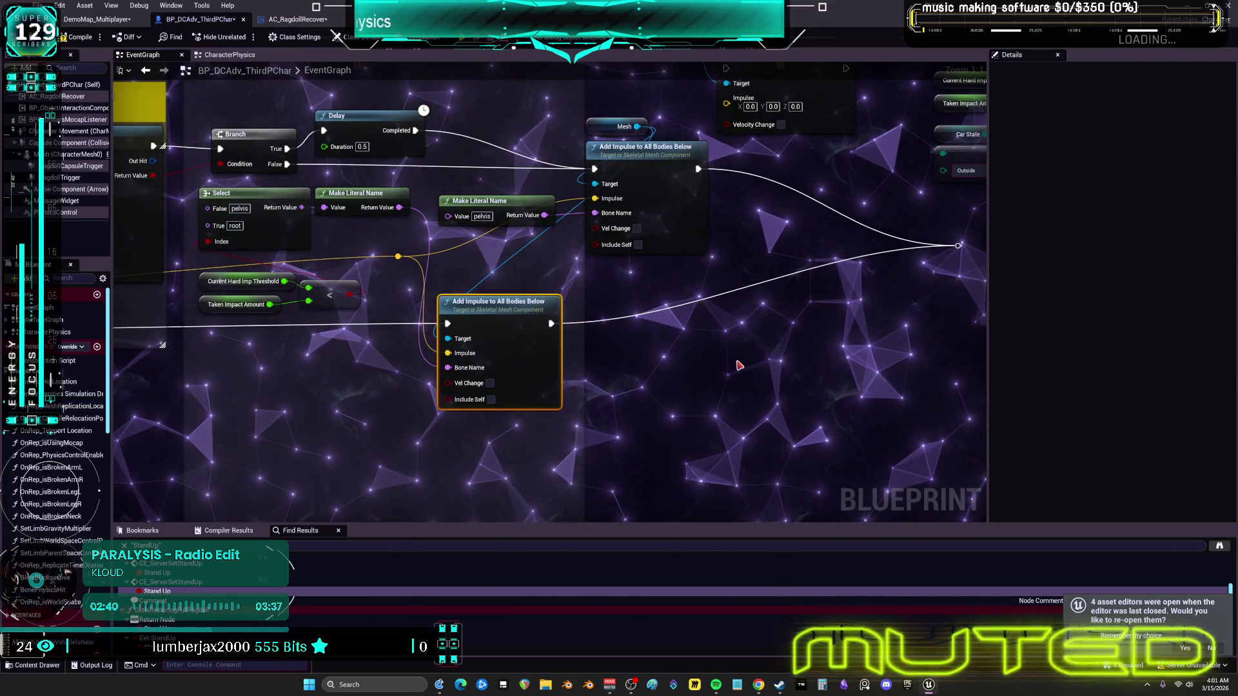
pyautogui.scroll(-2, 739, 366)
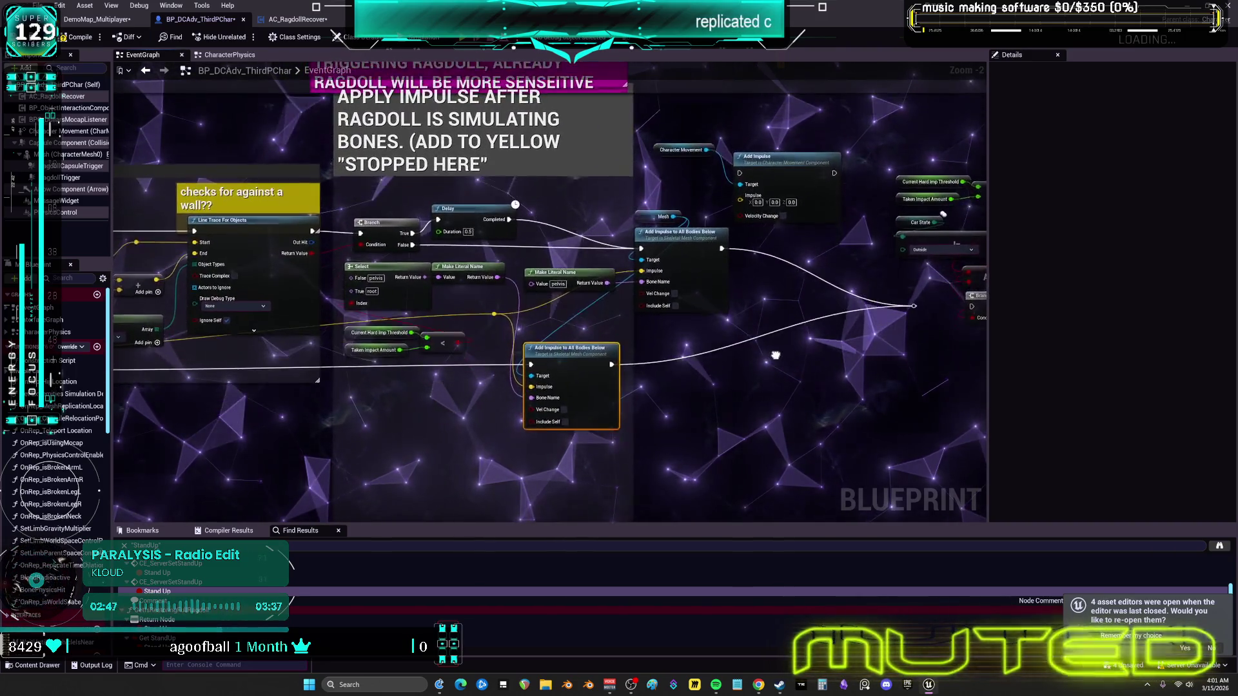
pyautogui.moveTo(780, 375); pyautogui.dragTo(784, 392)
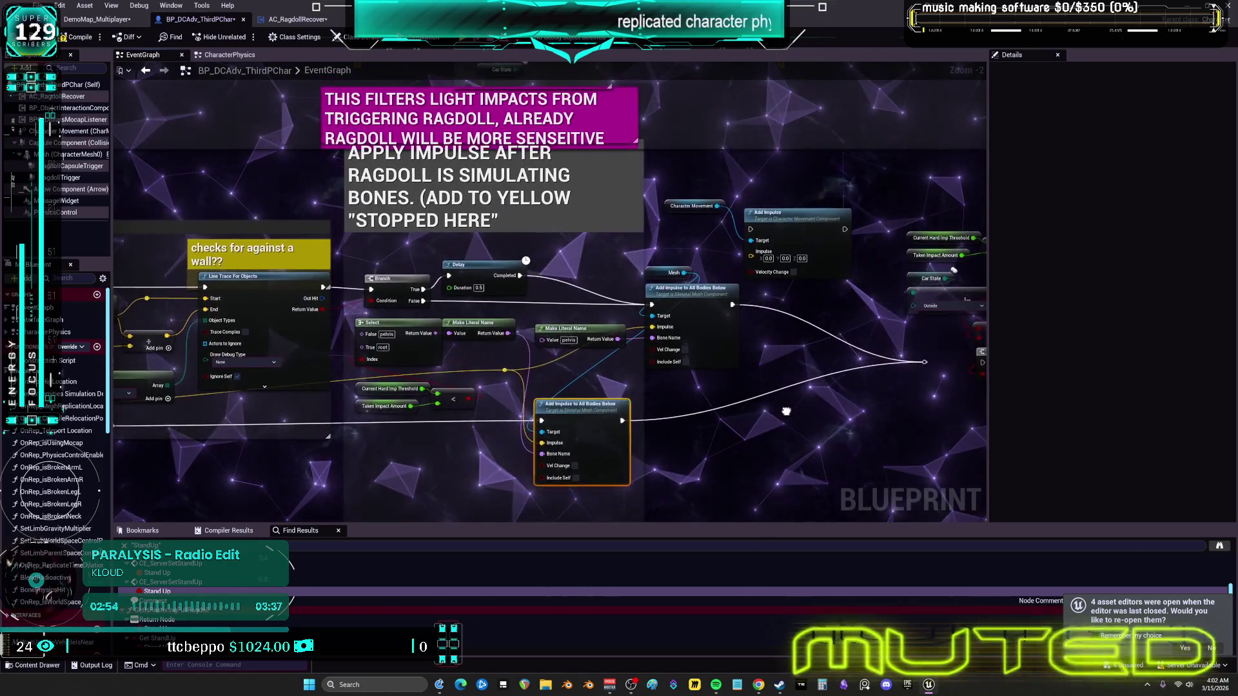
pyautogui.moveTo(790, 409)
pyautogui.mouseDown()
pyautogui.moveTo(786, 381)
pyautogui.moveTo(783, 396)
pyautogui.moveTo(823, 398)
pyautogui.mouseUp()
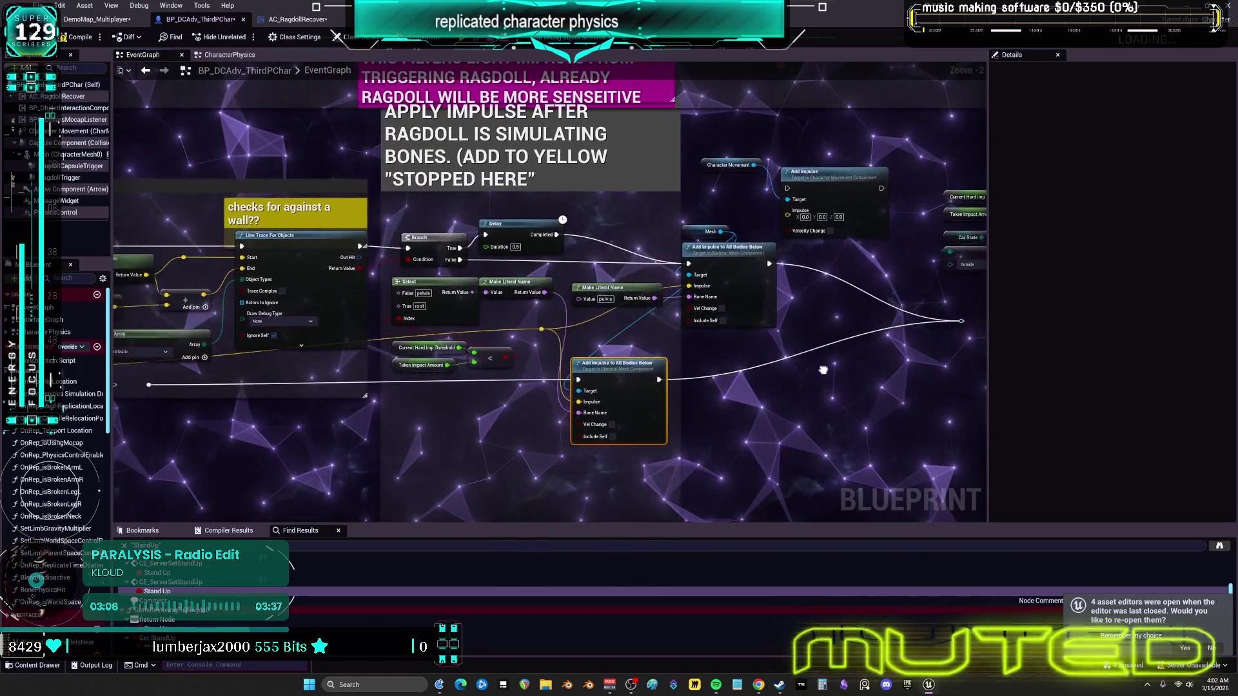
pyautogui.moveTo(775, 393); pyautogui.dragTo(784, 387)
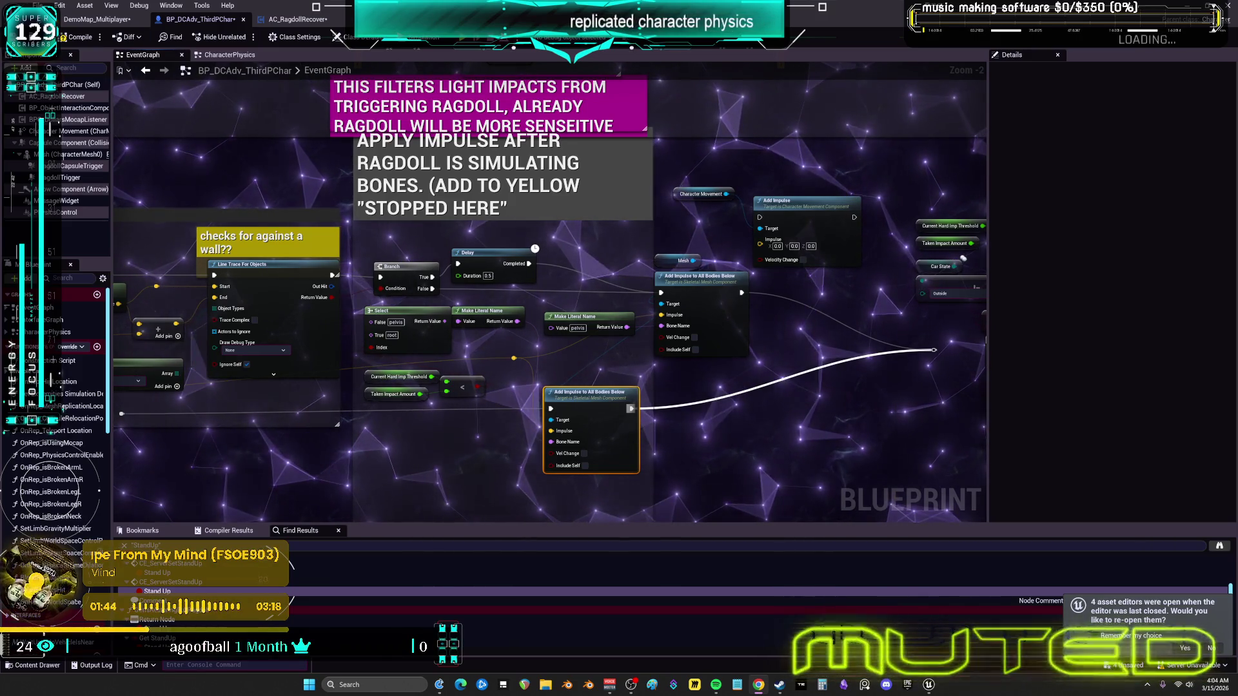
pyautogui.hotkey('alt', 'Tab')
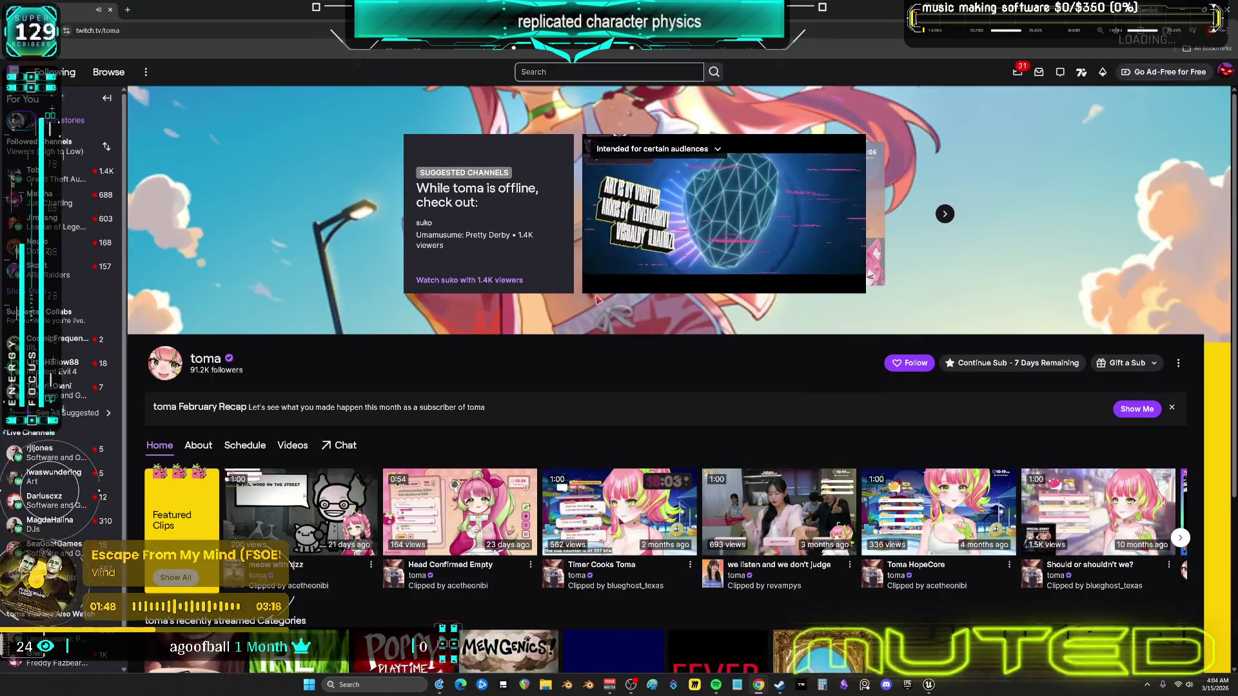
pyautogui.scroll(-3, 622, 420)
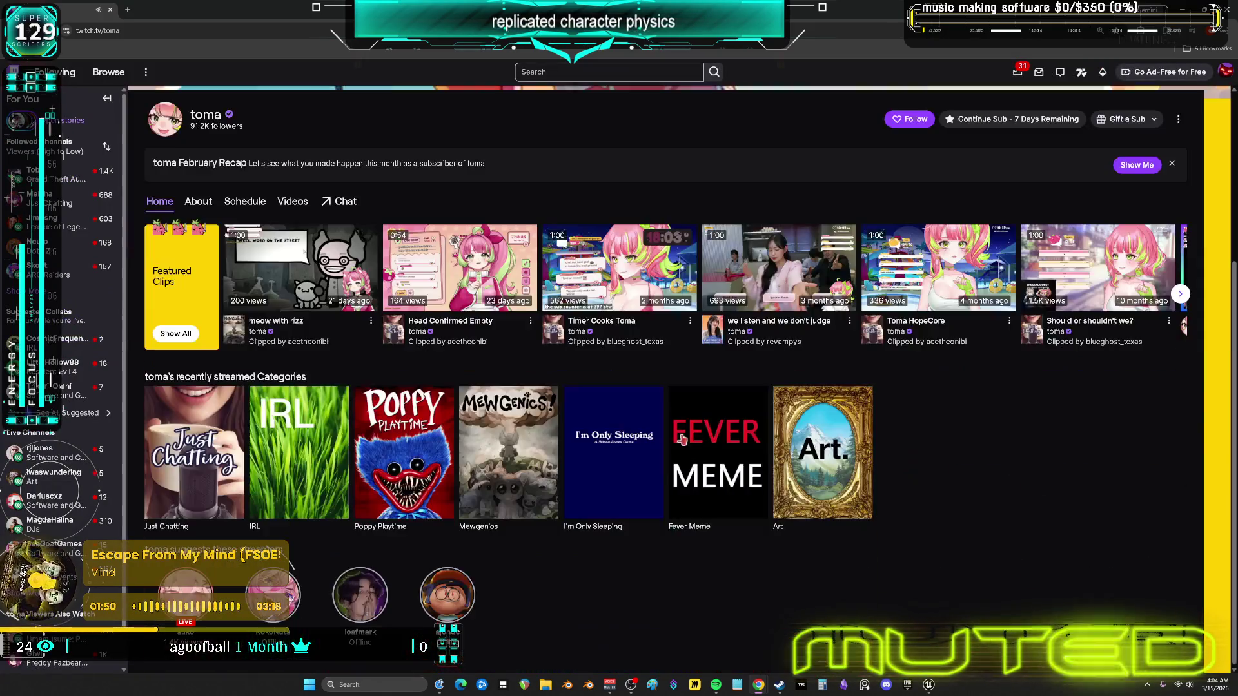
pyautogui.scroll(3, 677, 431)
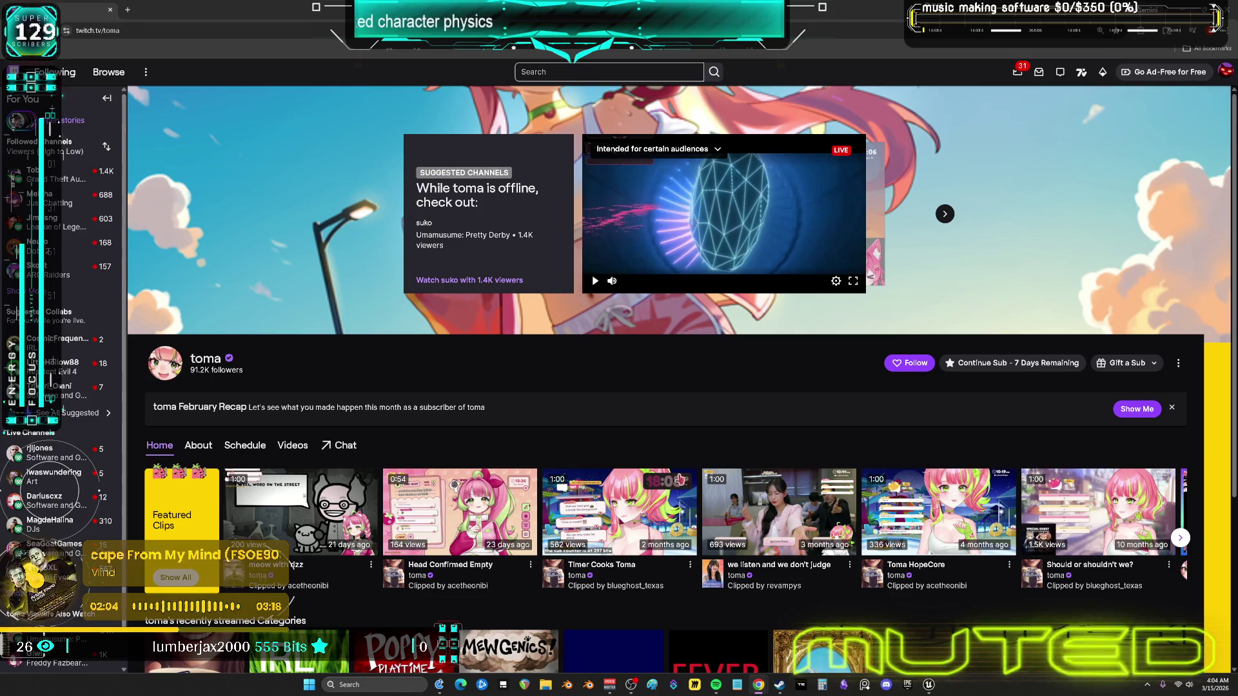
pyautogui.click(195, 445)
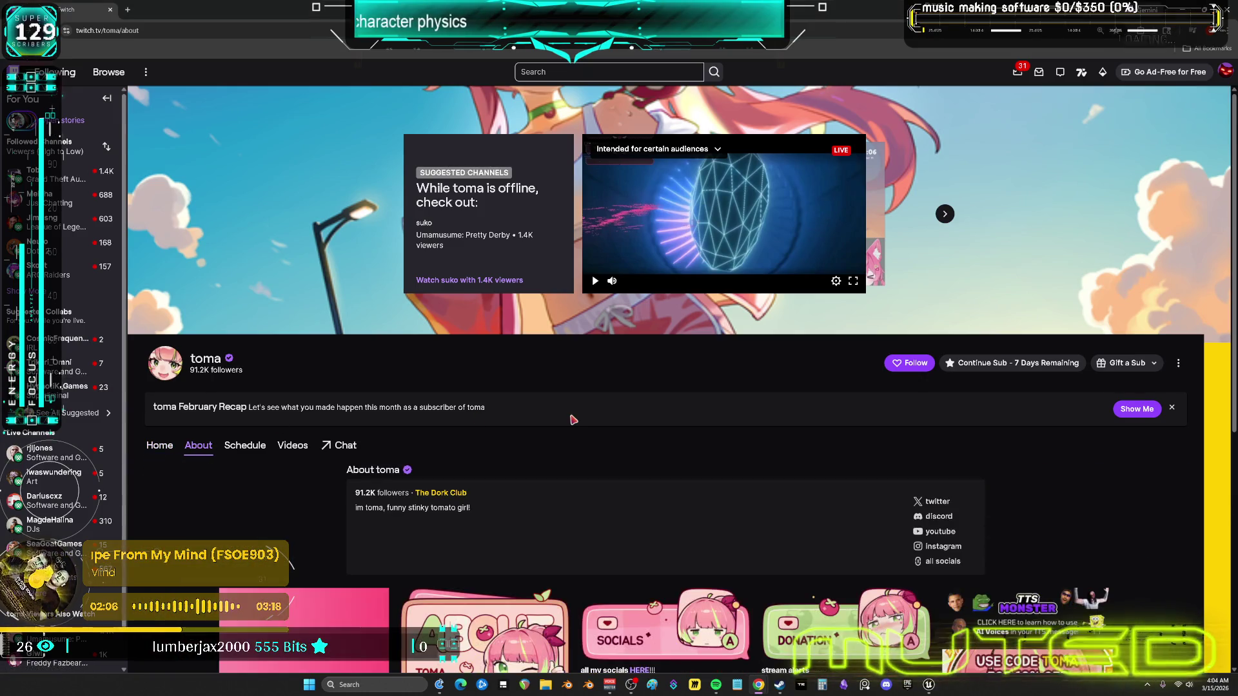
pyautogui.moveTo(474, 513); pyautogui.dragTo(352, 509)
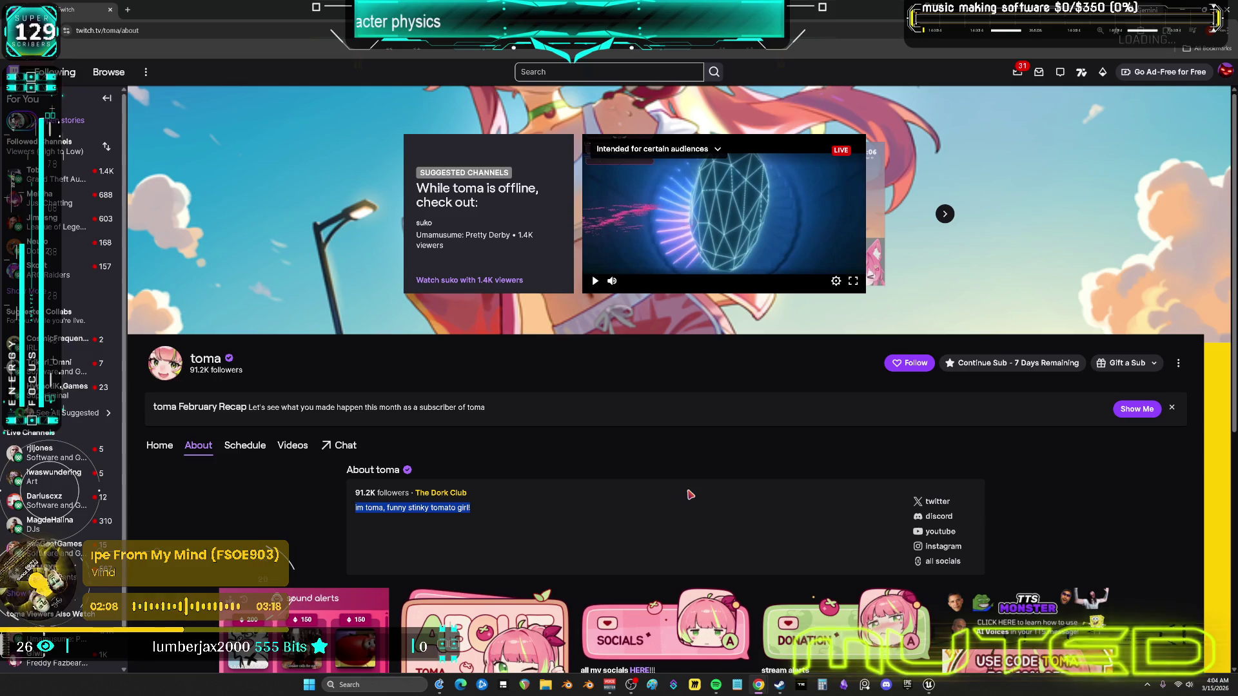
pyautogui.scroll(-2, 690, 494)
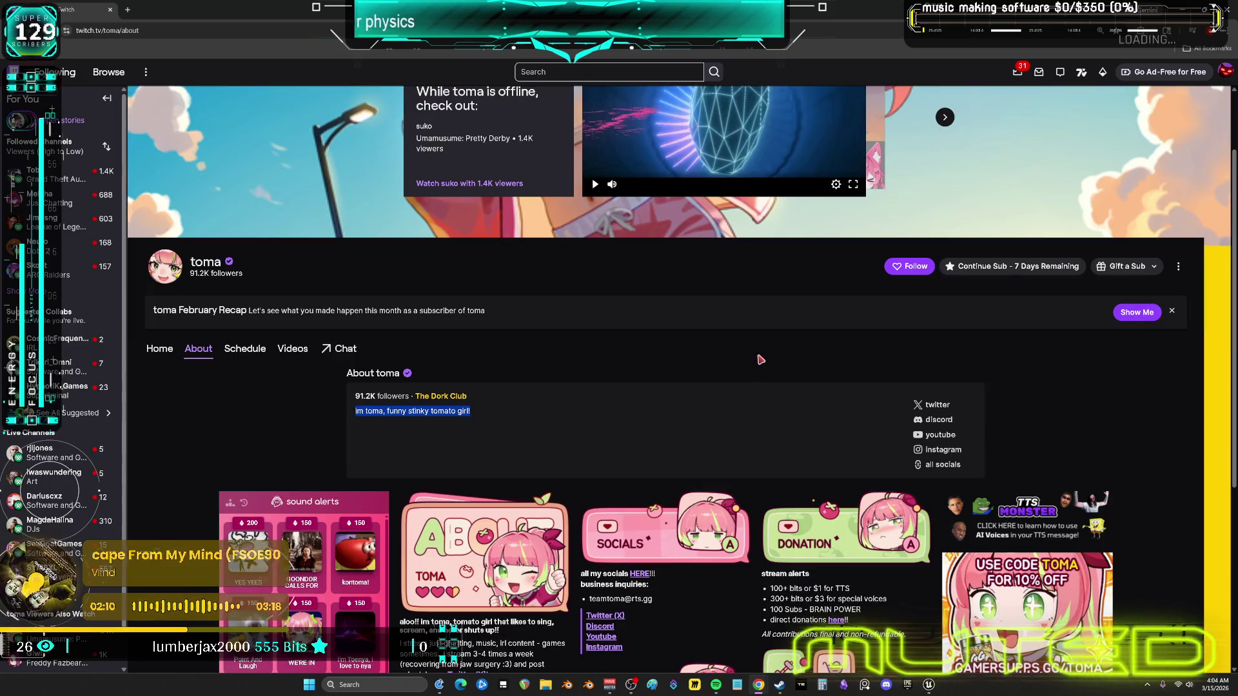
pyautogui.scroll(-2, 761, 359)
pyautogui.scroll(4, 759, 359)
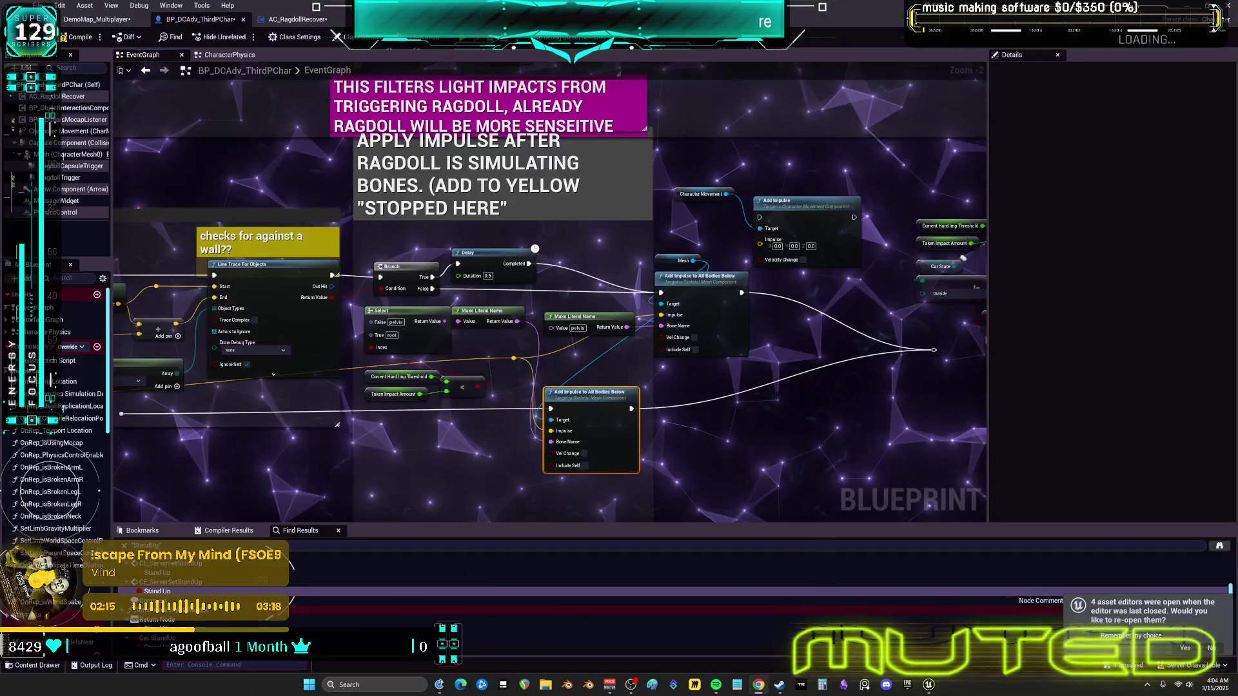
pyautogui.click(1225, 9)
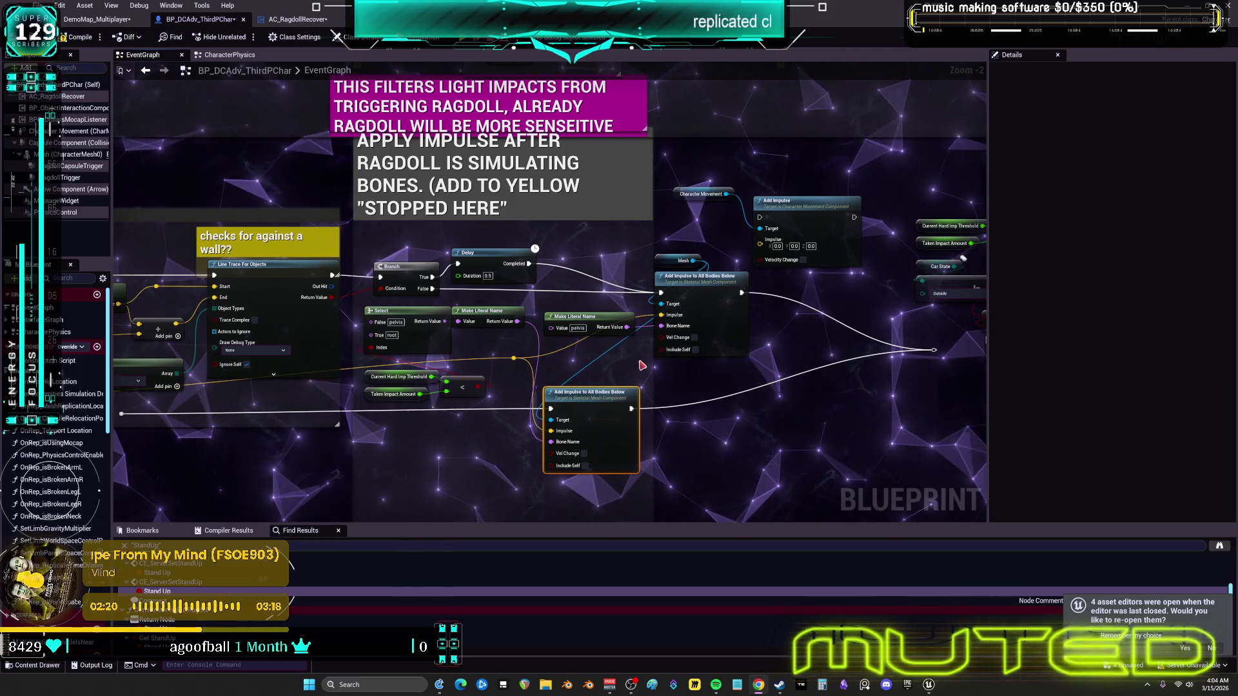
pyautogui.scroll(-2, 619, 374)
pyautogui.scroll(4, 604, 390)
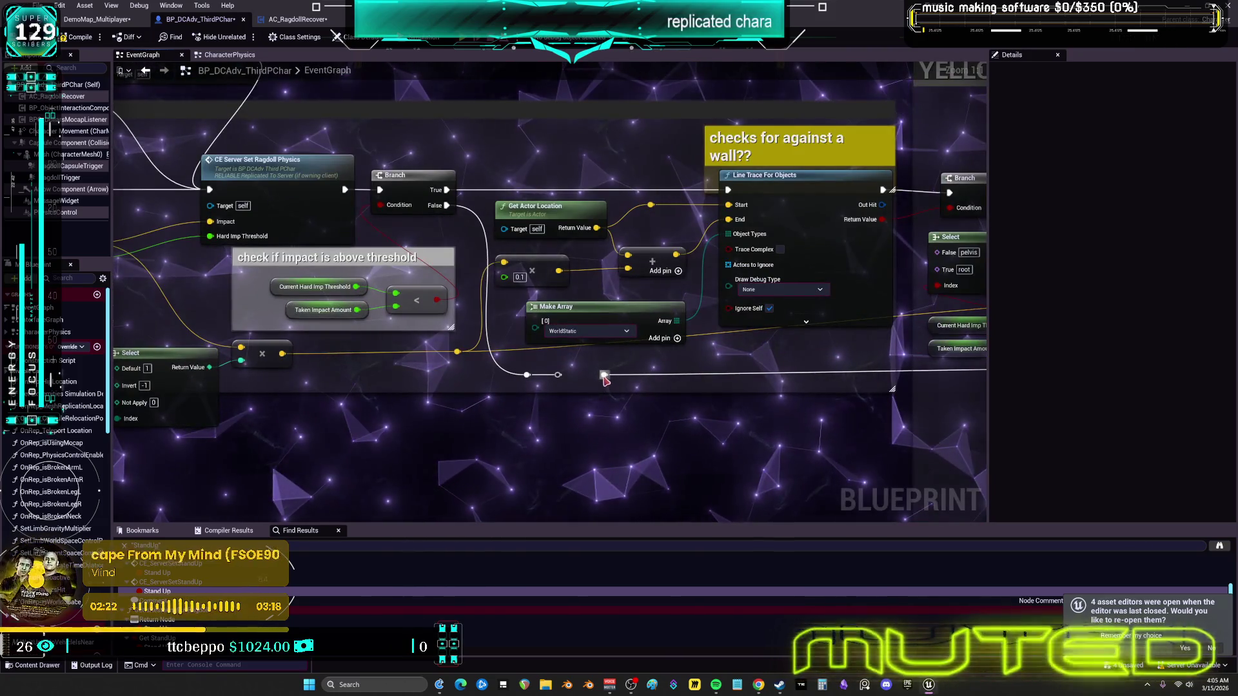
pyautogui.scroll(-1, 738, 354)
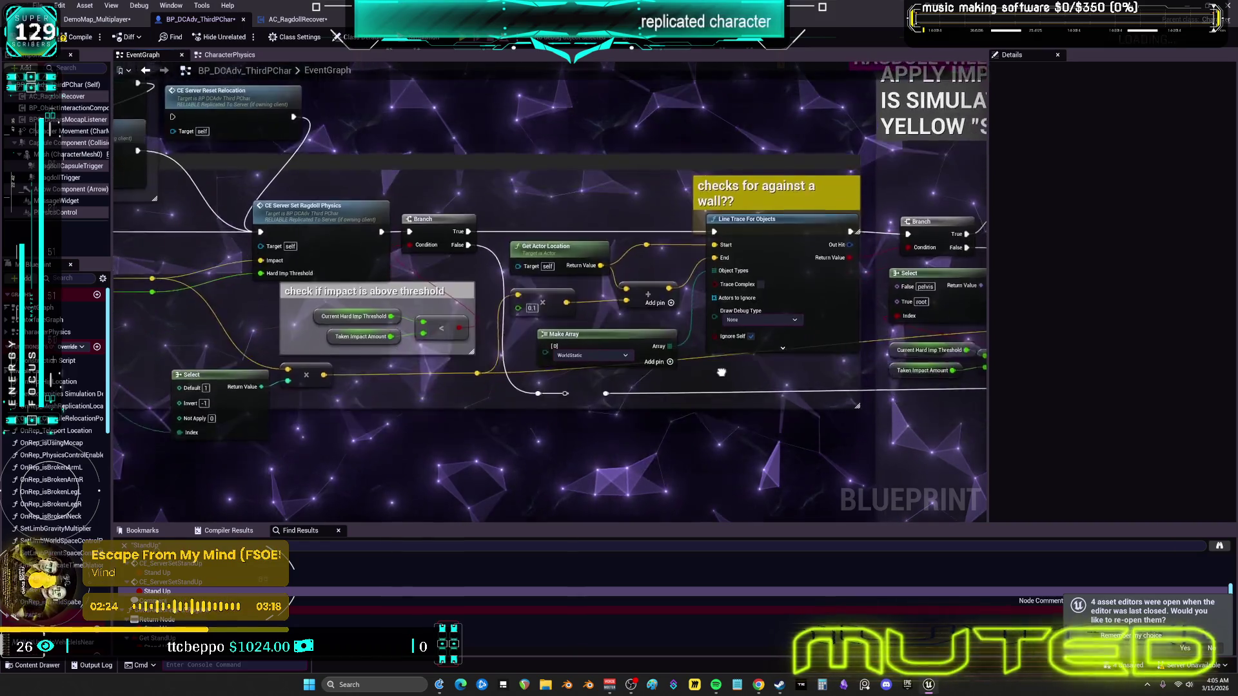
pyautogui.moveTo(717, 431); pyautogui.dragTo(710, 418)
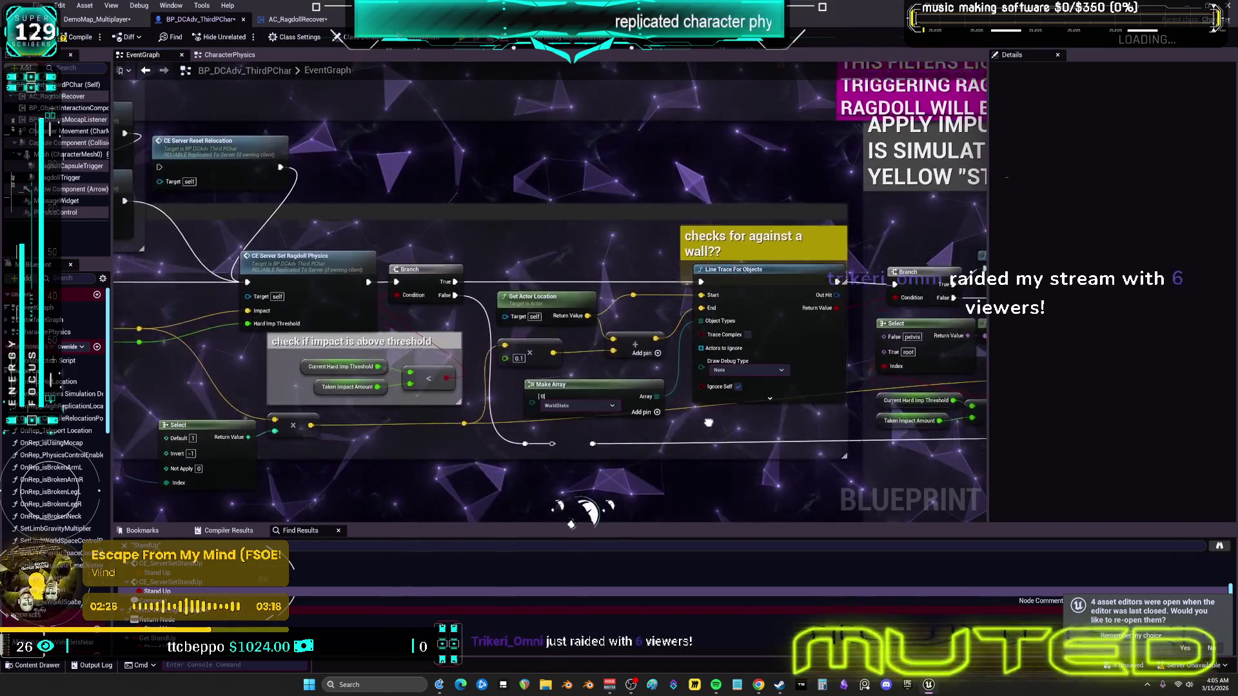
pyautogui.moveTo(701, 447)
pyautogui.mouseDown()
pyautogui.moveTo(743, 416)
pyautogui.moveTo(718, 412)
pyautogui.mouseUp()
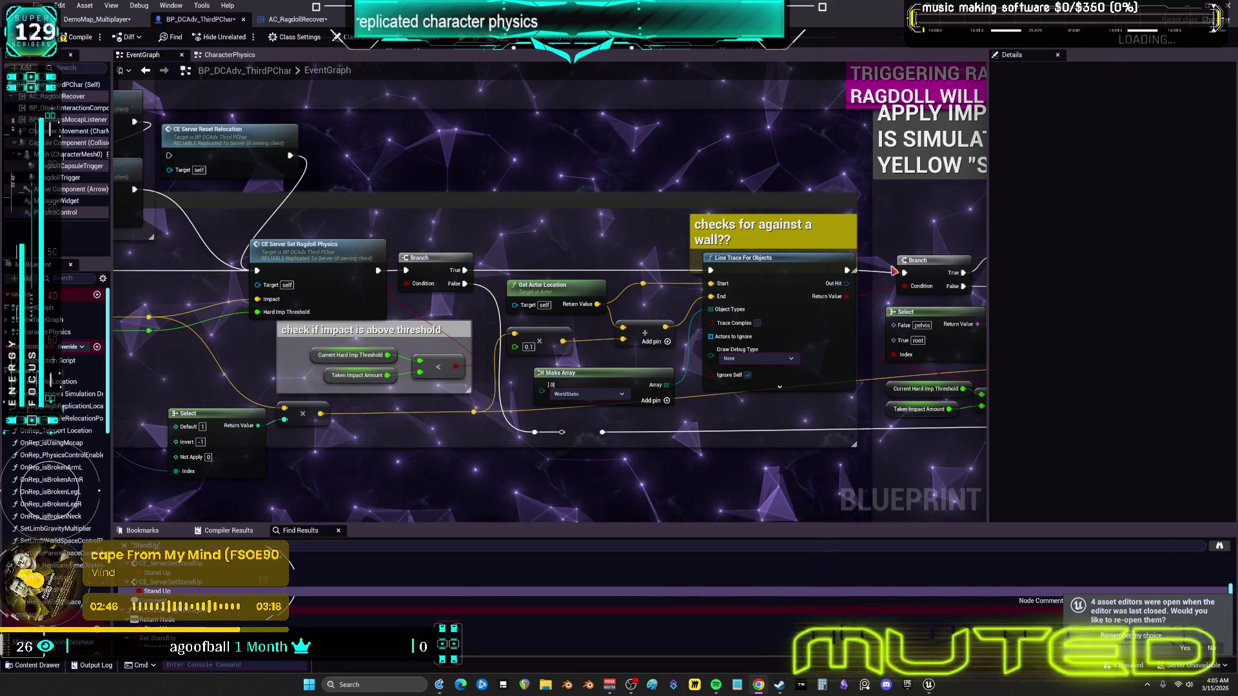
pyautogui.scroll(-9, 765, 241)
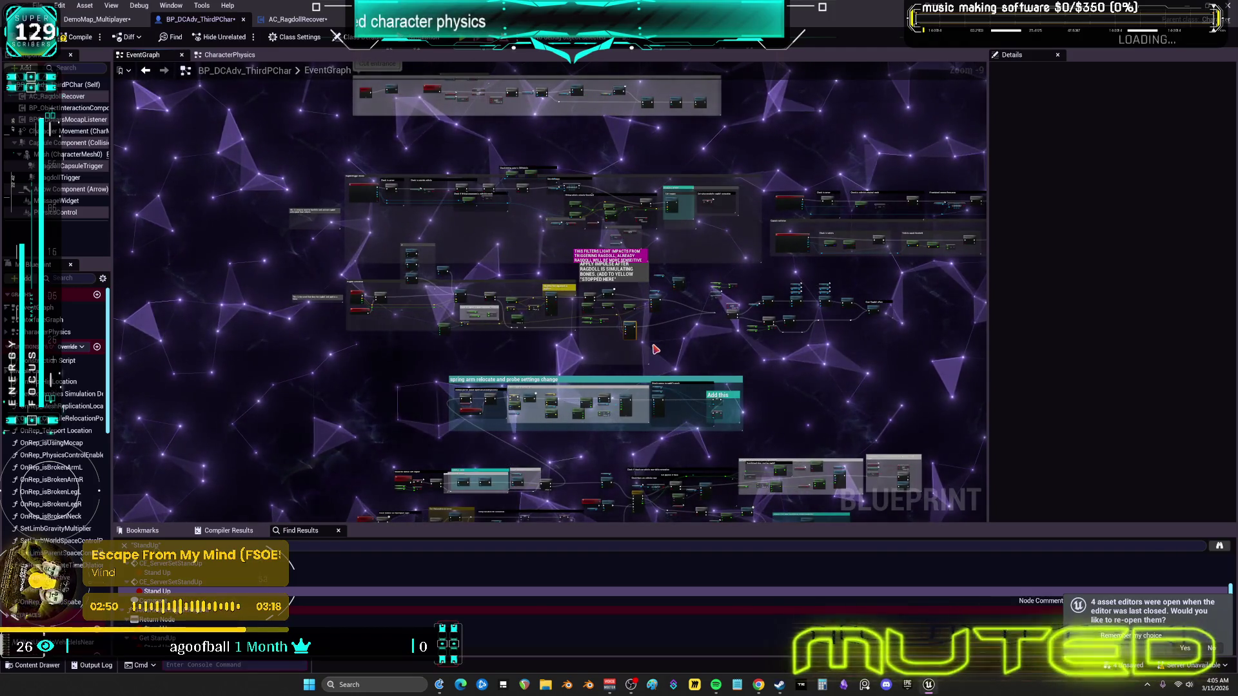
pyautogui.scroll(7, 663, 345)
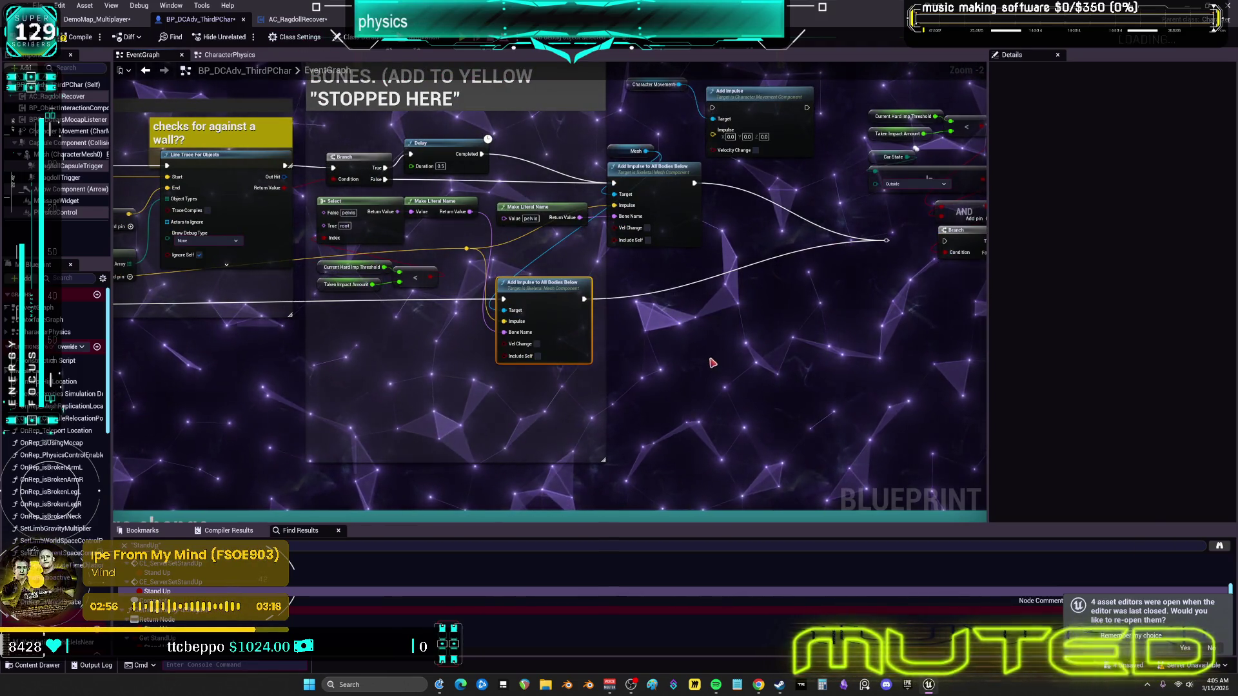
pyautogui.moveTo(335, 300); pyautogui.dragTo(655, 335)
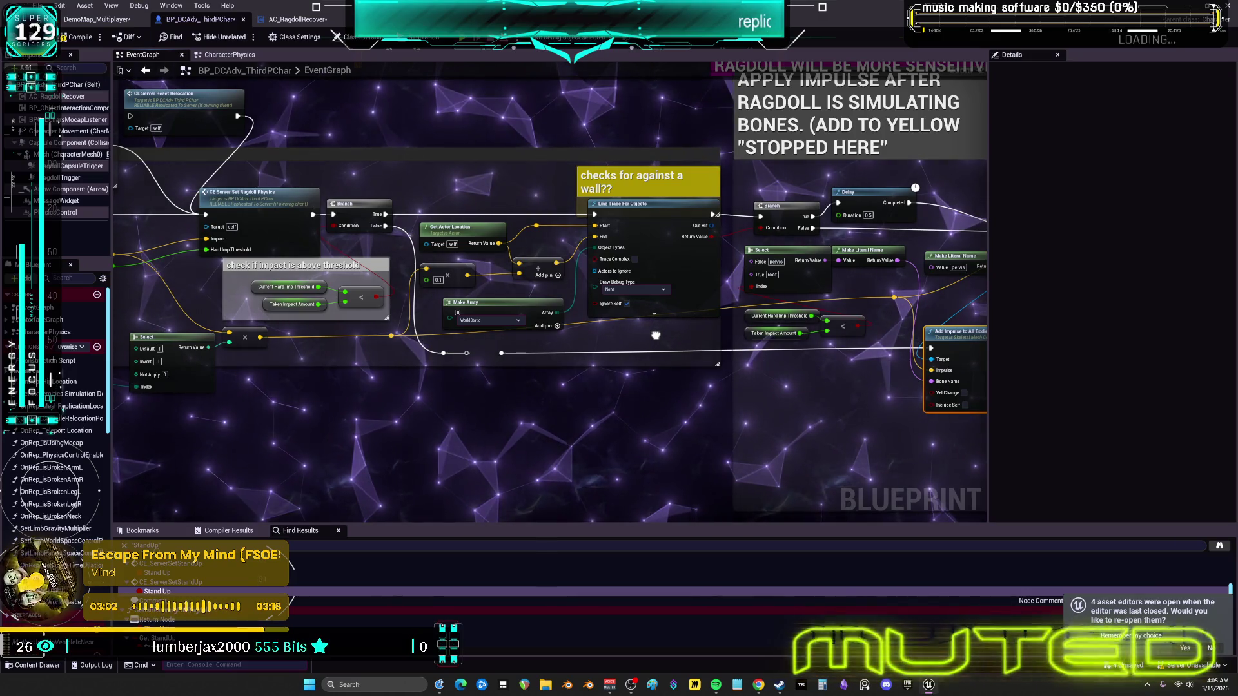
pyautogui.scroll(2, 372, 317)
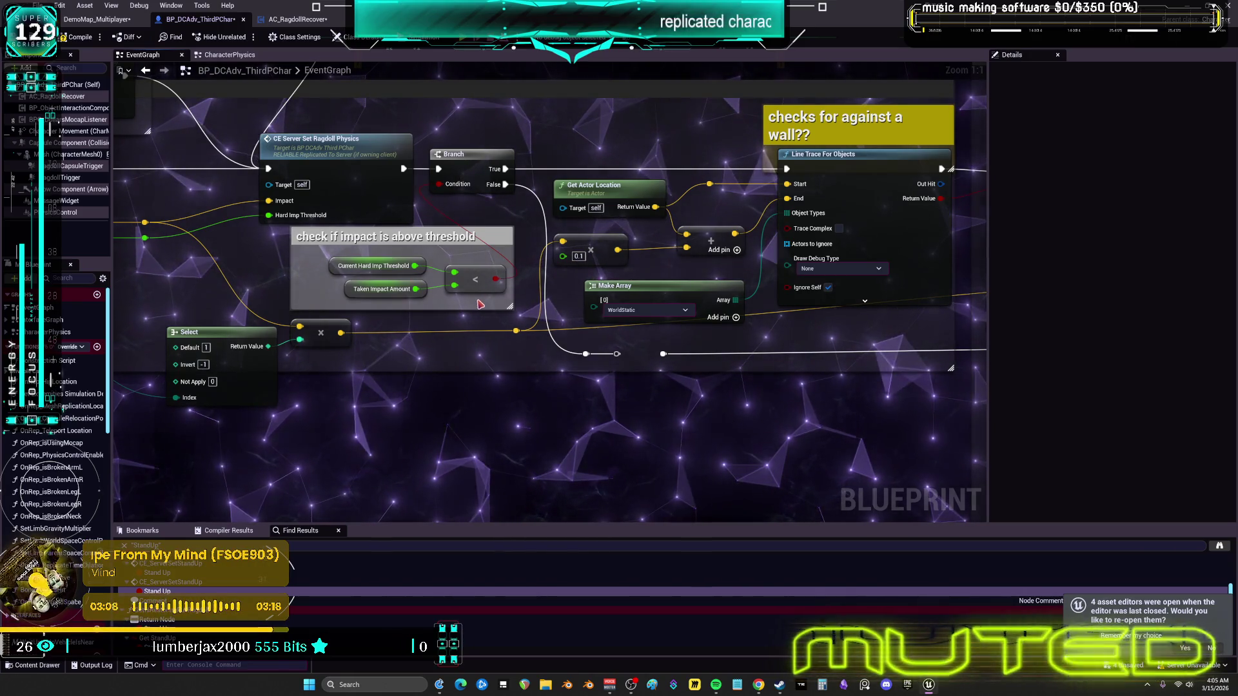
pyautogui.scroll(-2, 617, 352)
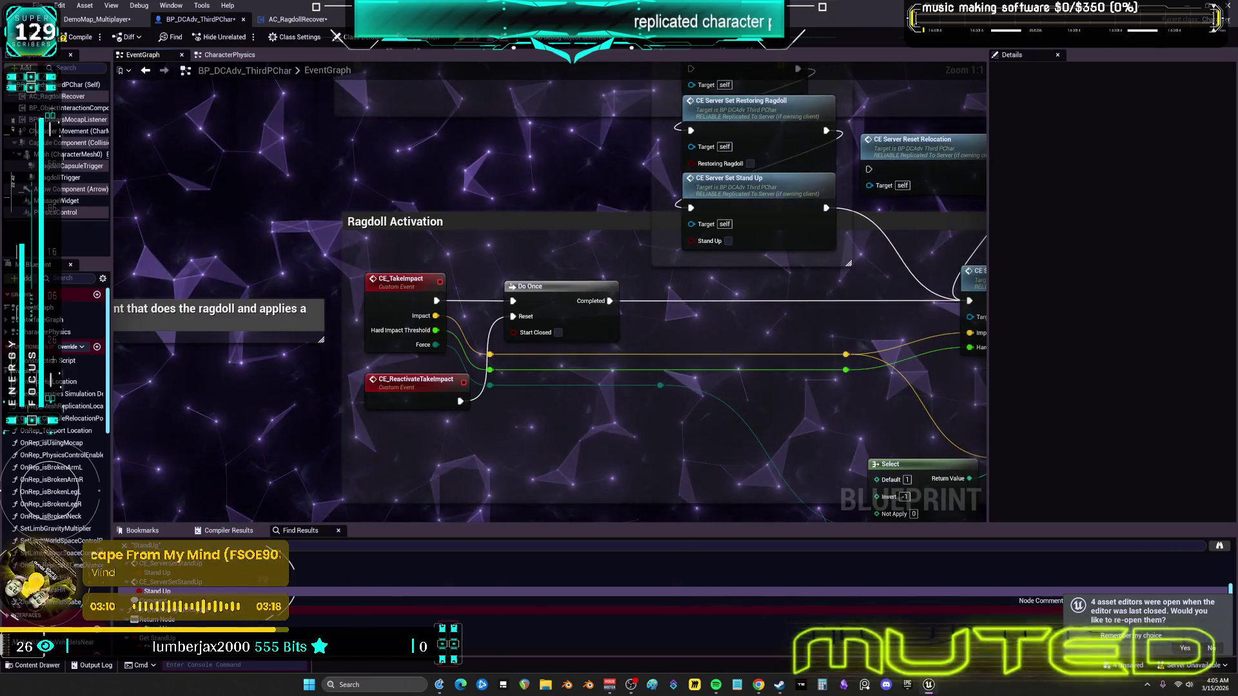
# Step: Review the Line Trace For Objects wall-check nodes and the spring arm relocate comment
pyautogui.scroll(2, 617, 352)
pyautogui.moveTo(617, 352)
pyautogui.mouseDown()
pyautogui.moveTo(632, 205)
pyautogui.moveTo(533, 192)
pyautogui.mouseUp()
pyautogui.moveTo(906, 200); pyautogui.dragTo(915, 276)
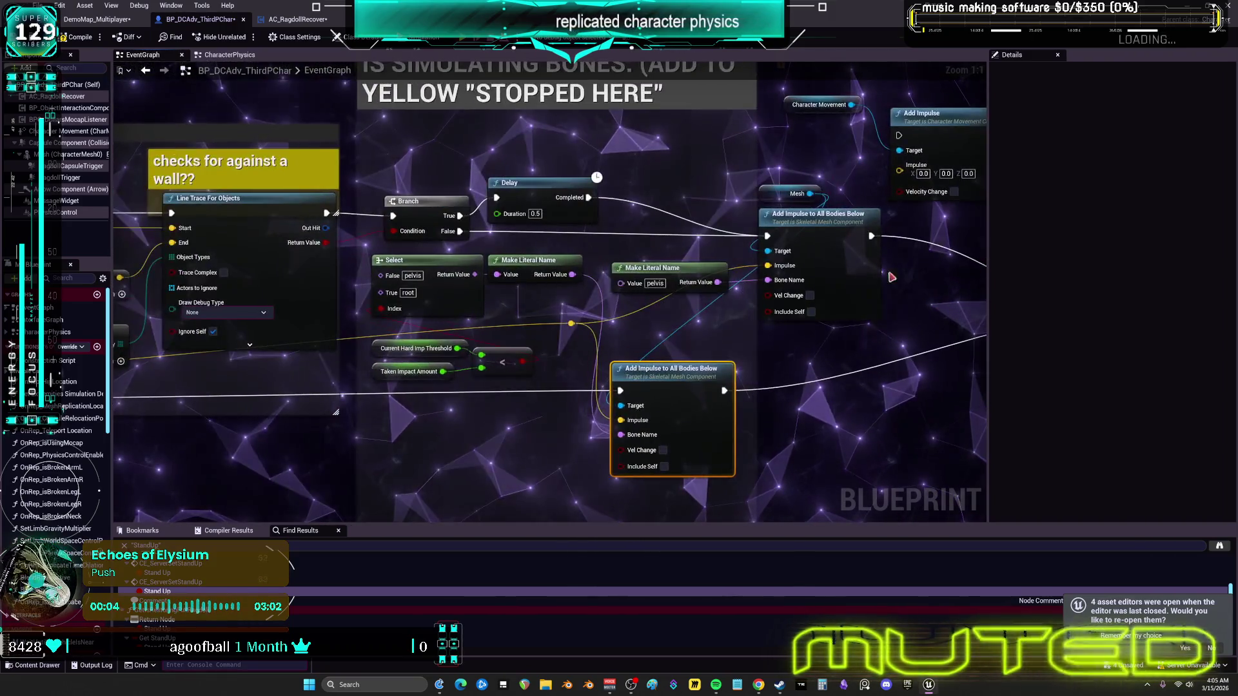
pyautogui.scroll(-3, 680, 293)
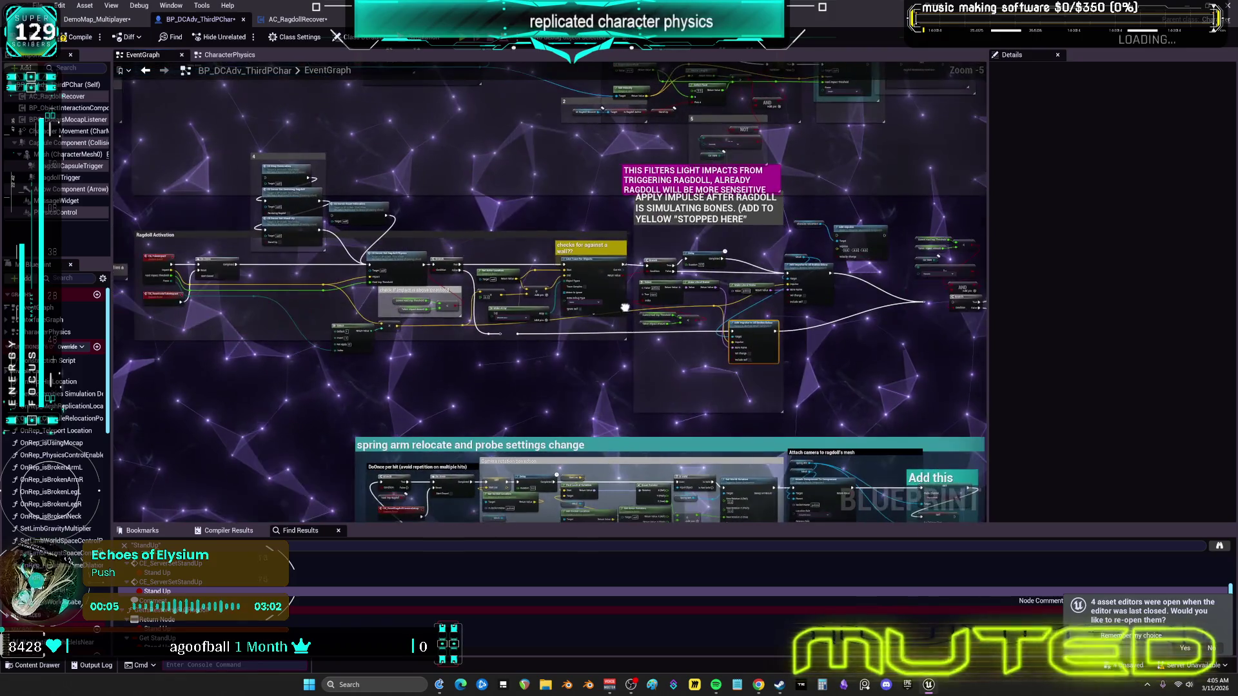
pyautogui.scroll(3, 625, 307)
pyautogui.moveTo(503, 353); pyautogui.dragTo(522, 282)
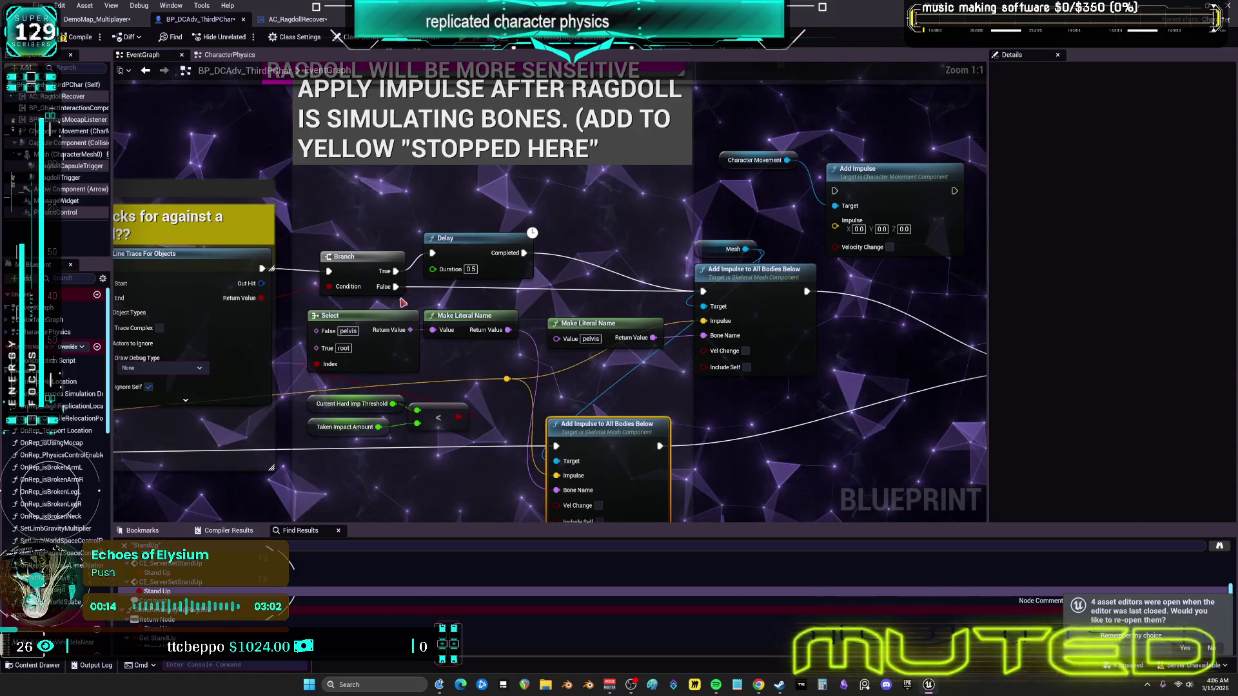
pyautogui.moveTo(403, 302); pyautogui.dragTo(640, 287)
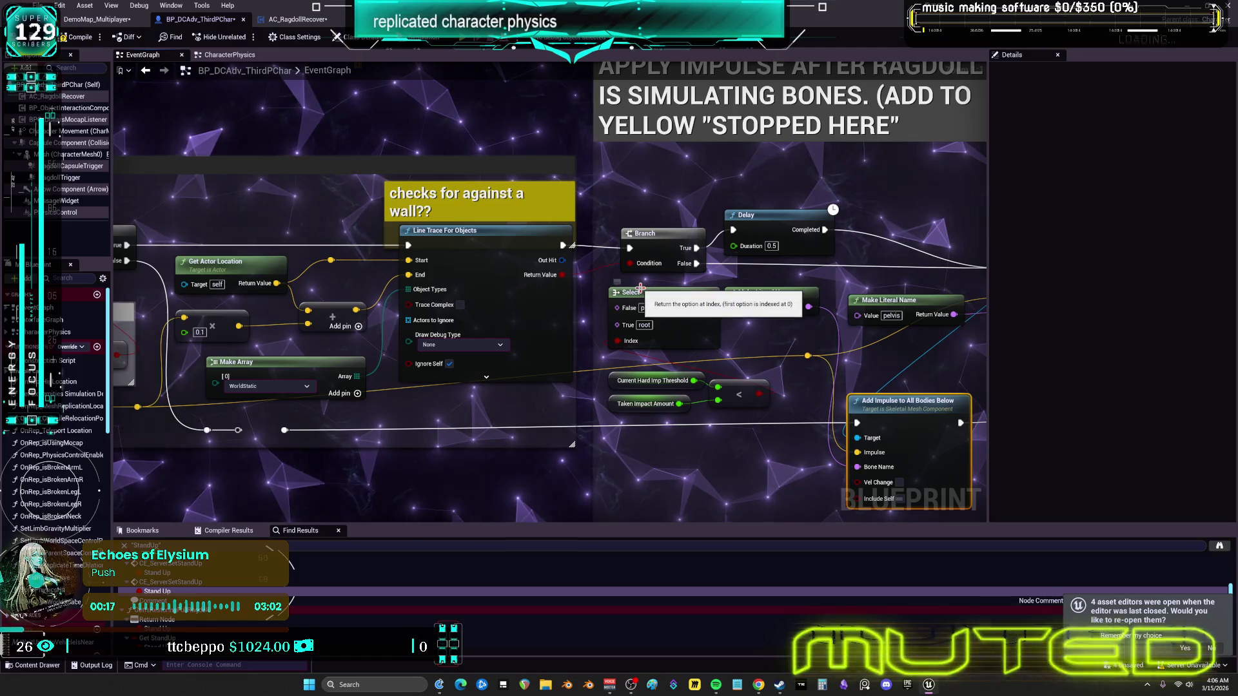
# Step: Check the Select node's options, compile BP_DCAdv_ThirdPChar and return to the level editor
pyautogui.rightClick(640, 288)
pyautogui.moveTo(566, 490)
pyautogui.mouseDown()
pyautogui.moveTo(571, 458)
pyautogui.moveTo(634, 445)
pyautogui.moveTo(691, 475)
pyautogui.moveTo(586, 490)
pyautogui.moveTo(719, 478)
pyautogui.moveTo(643, 462)
pyautogui.moveTo(512, 492)
pyautogui.mouseUp()
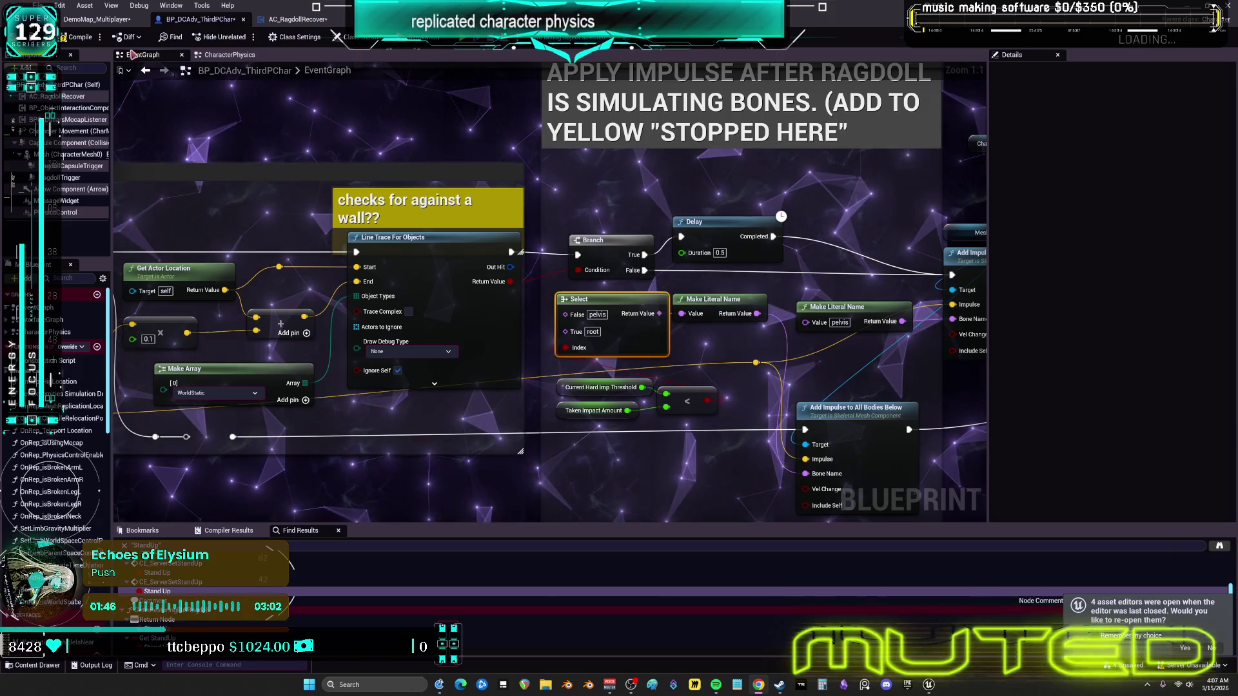
pyautogui.click(80, 37)
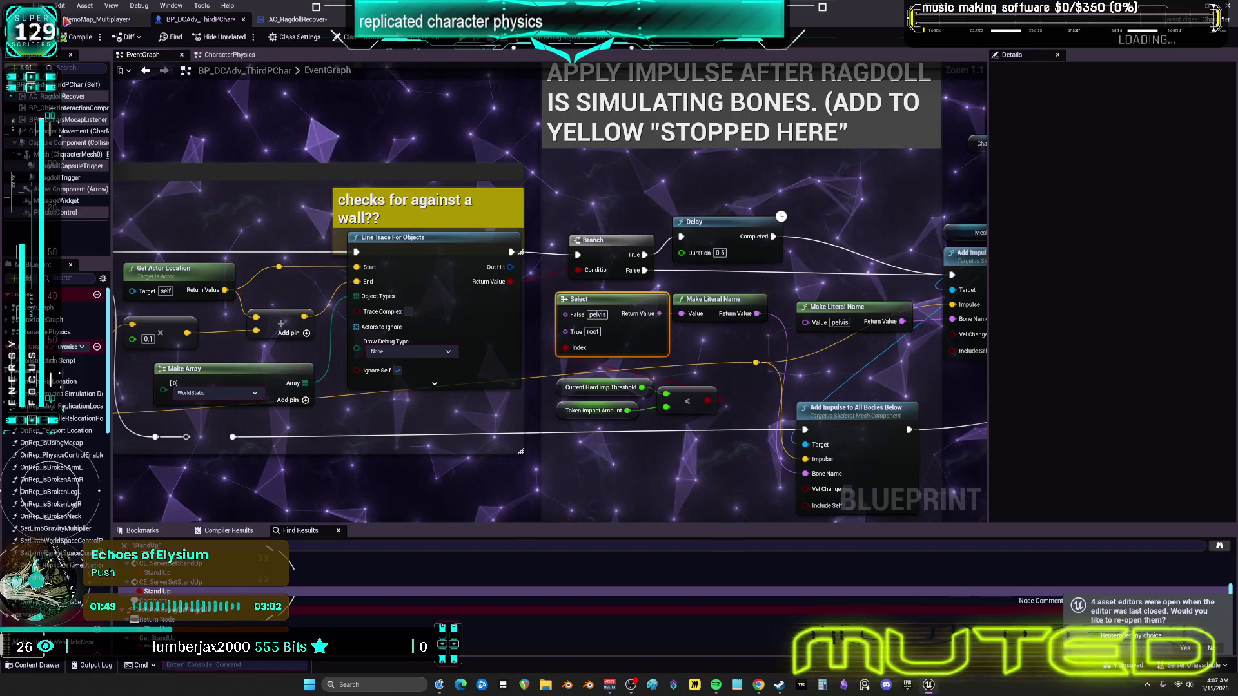
pyautogui.click(97, 20)
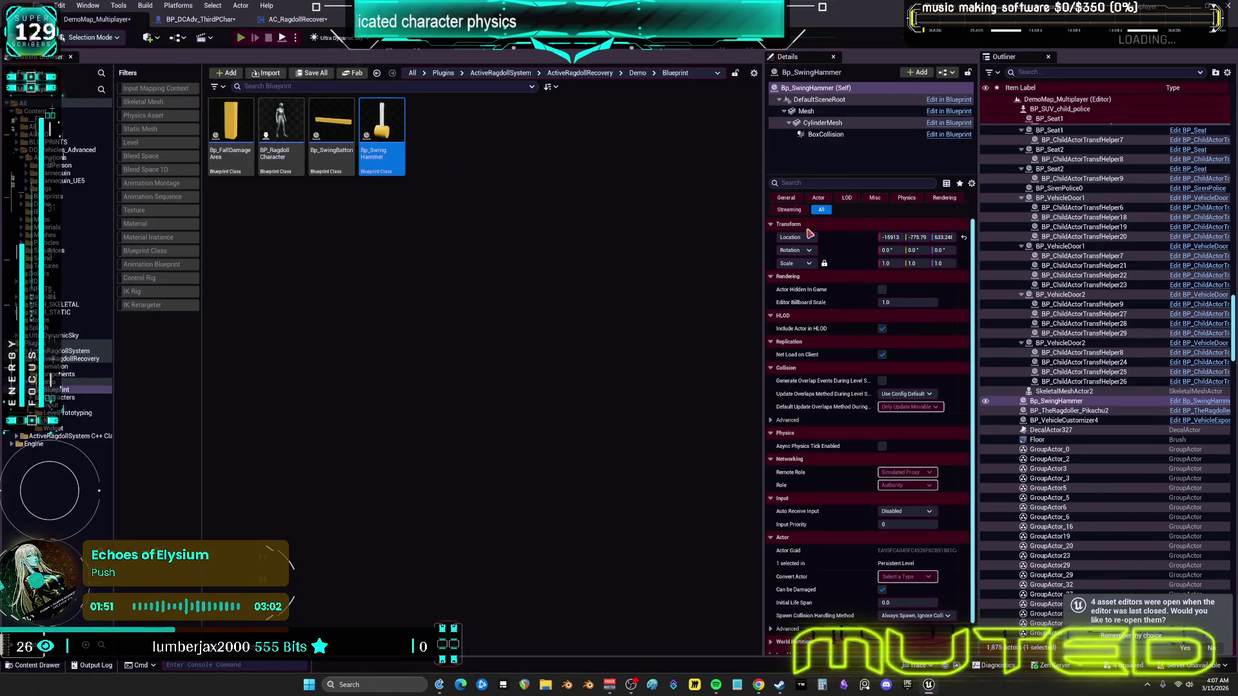
# Step: Start a multiplayer Play-in-Editor session with the server and client previews side by side
pyautogui.hotkey('alt', 'p')
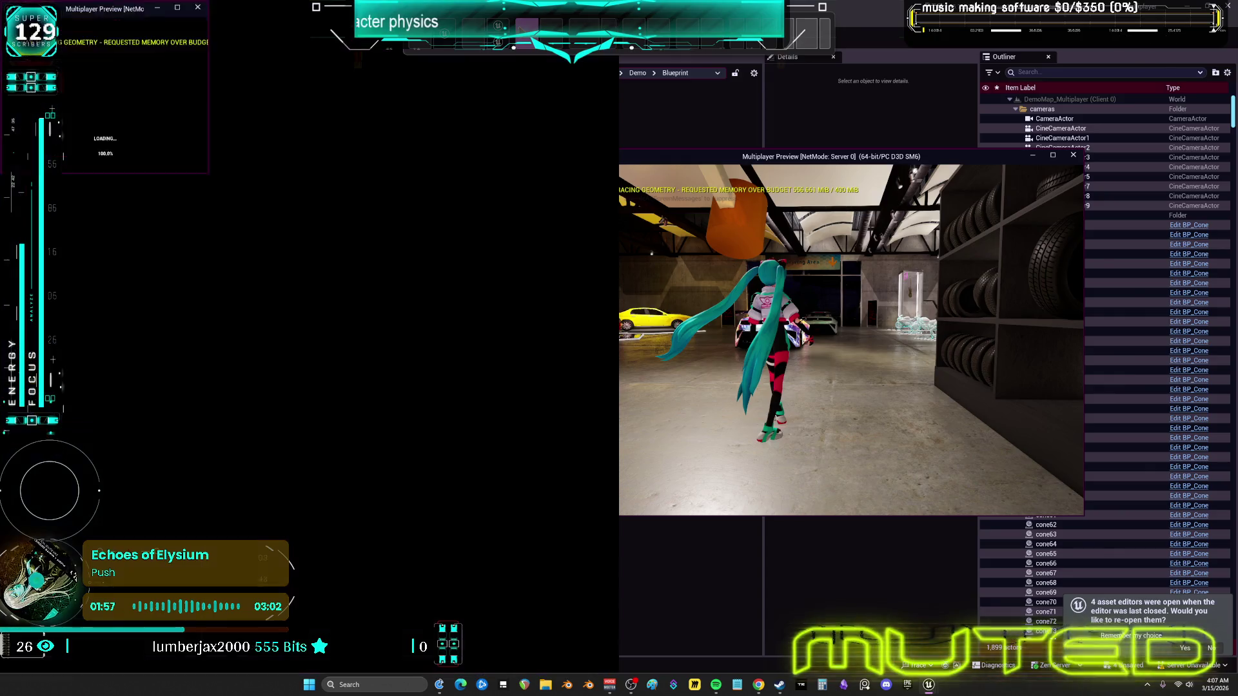
pyautogui.click(806, 161)
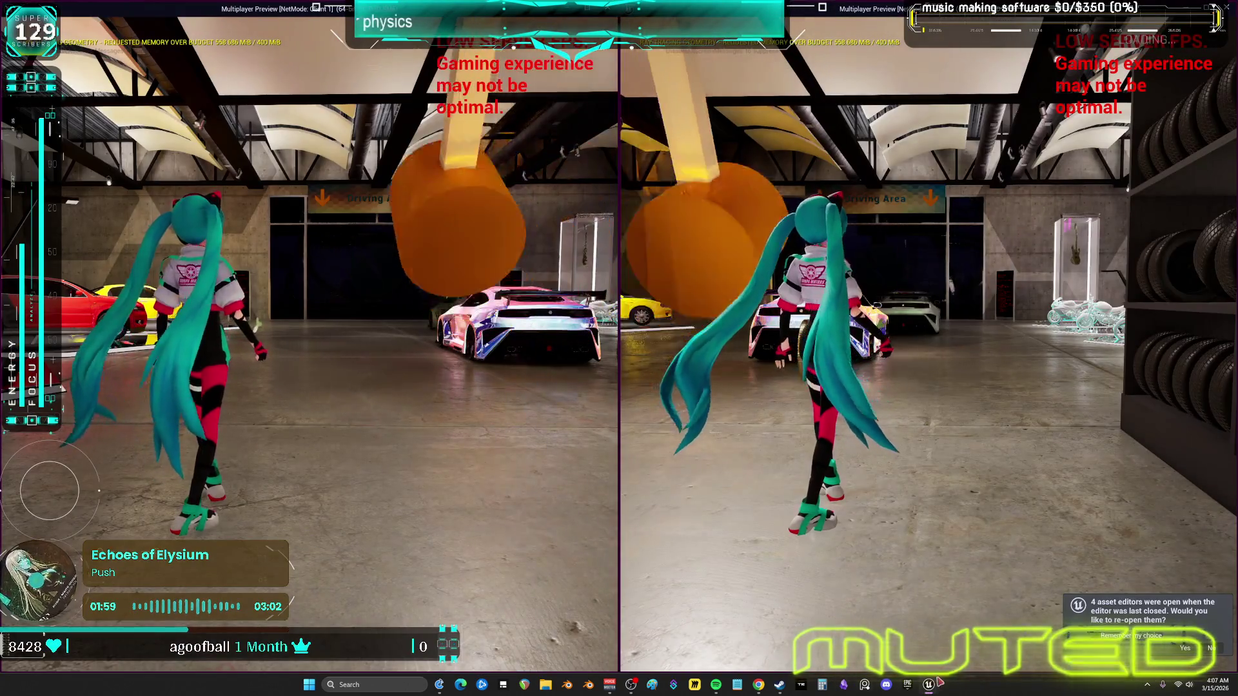
pyautogui.click(928, 685)
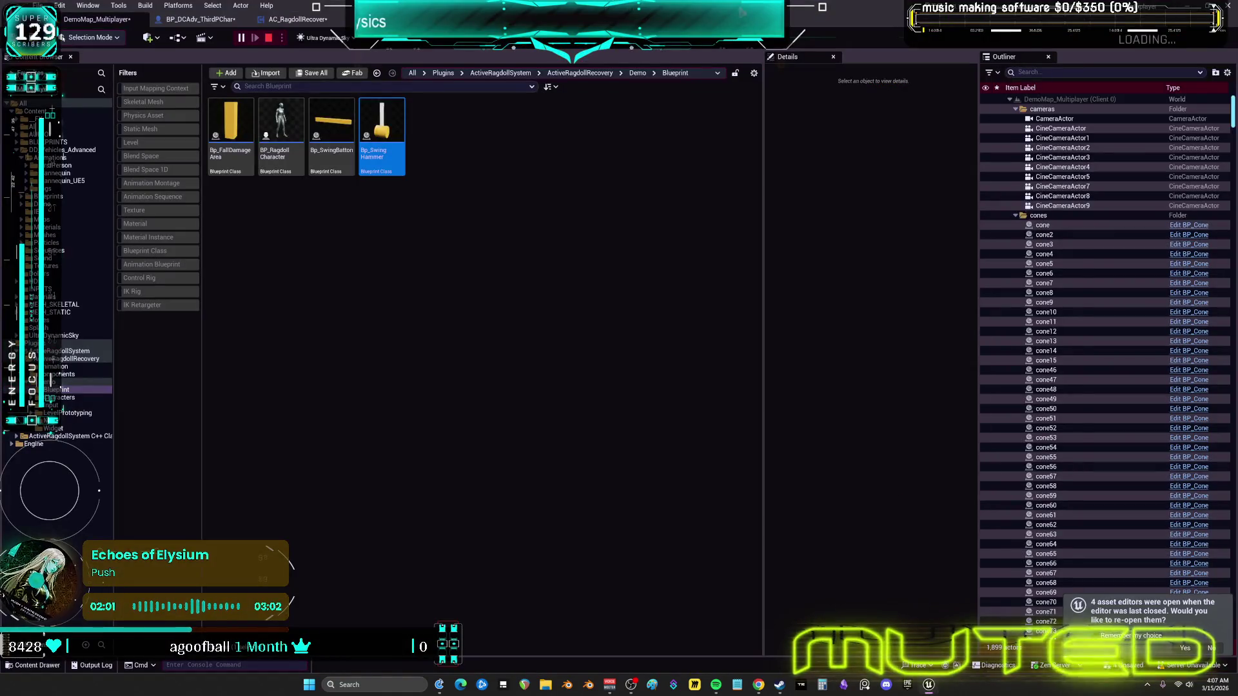
pyautogui.hotkey('alt', 'Tab')
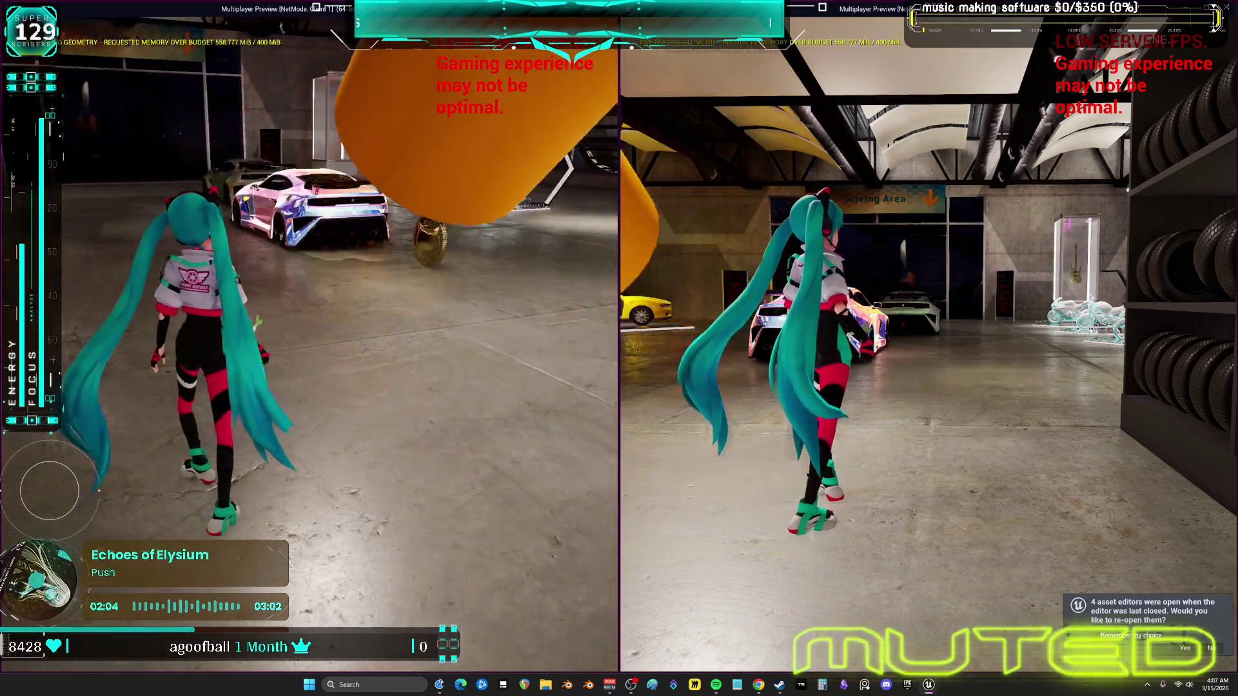
# Step: Test the preview, search 'replicated chara', then cycle windows back toward the Unreal editor
pyautogui.write('repli')
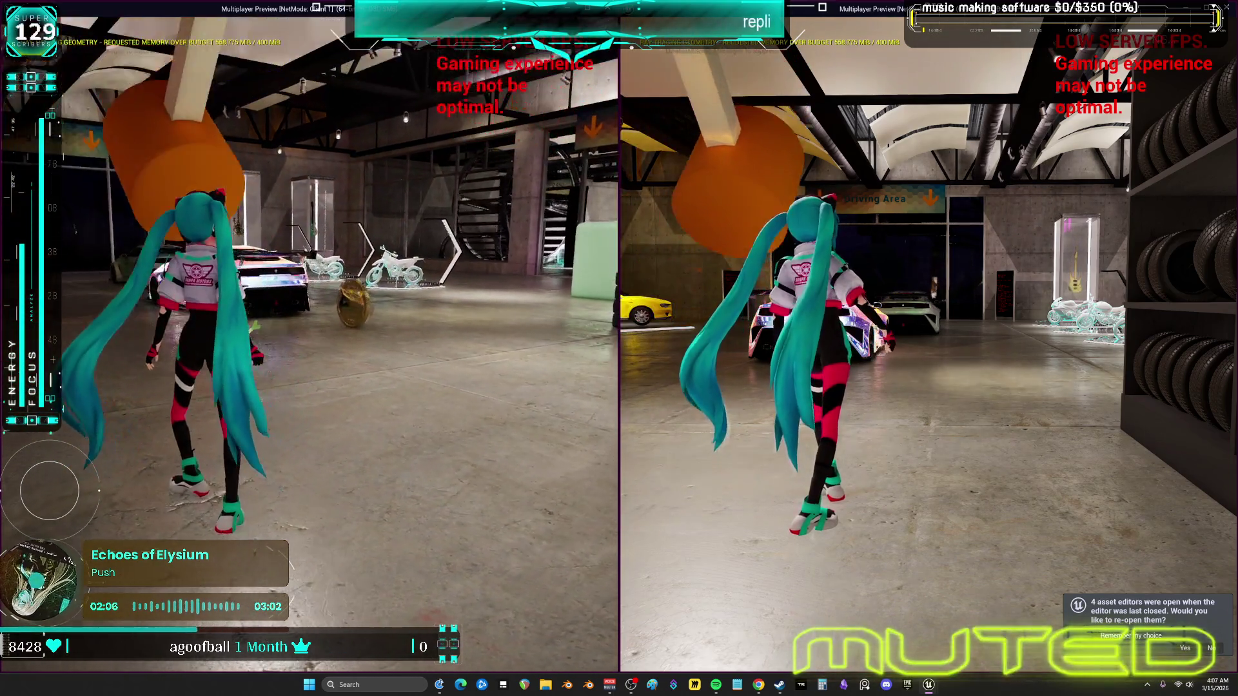
pyautogui.write('cate')
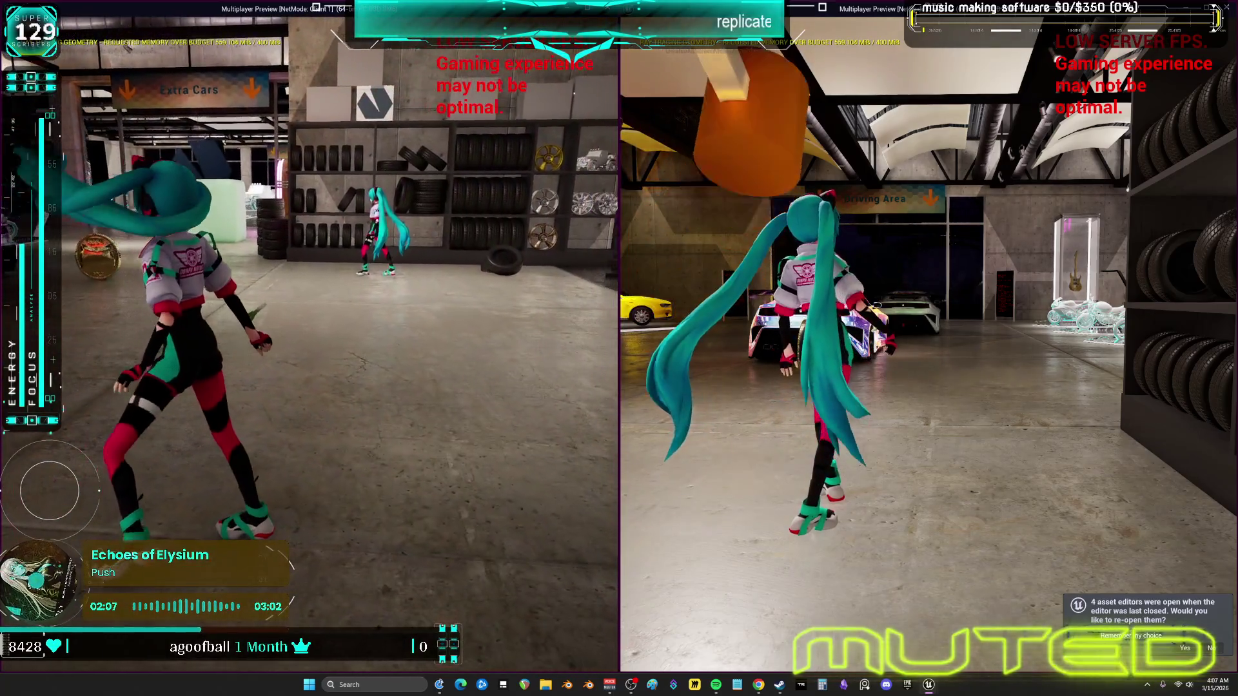
pyautogui.write('d ch')
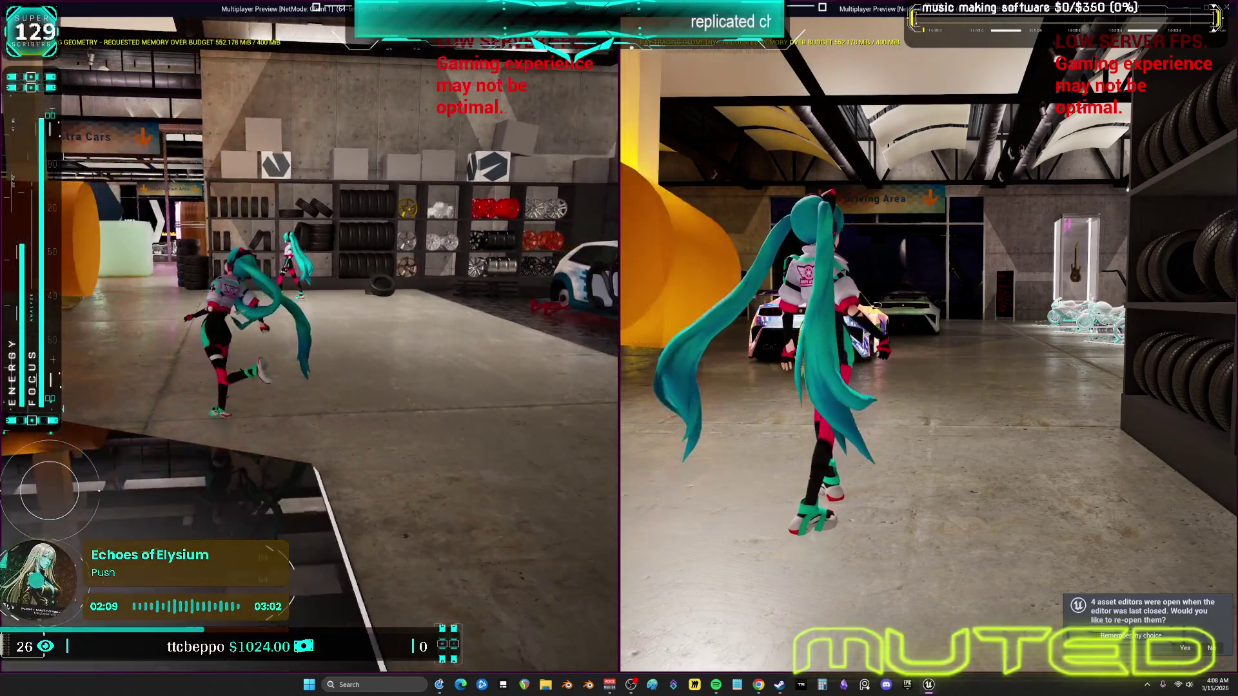
pyautogui.write('ara')
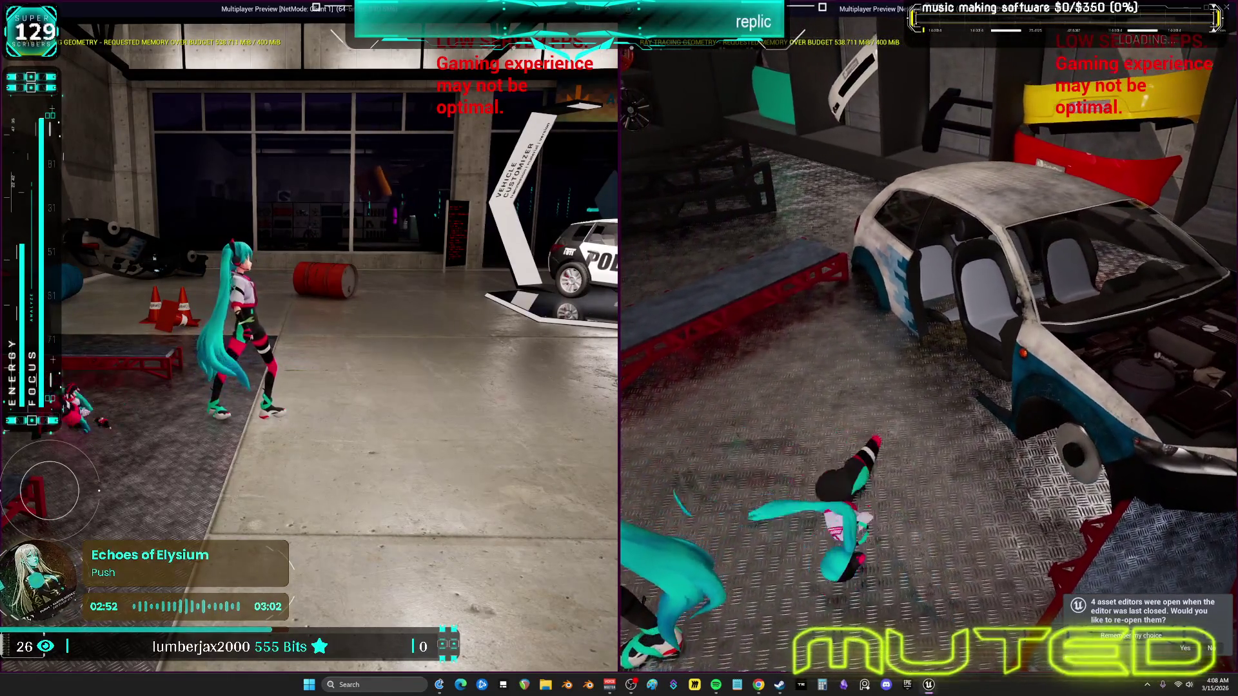
pyautogui.hotkey('alt', 'Tab')
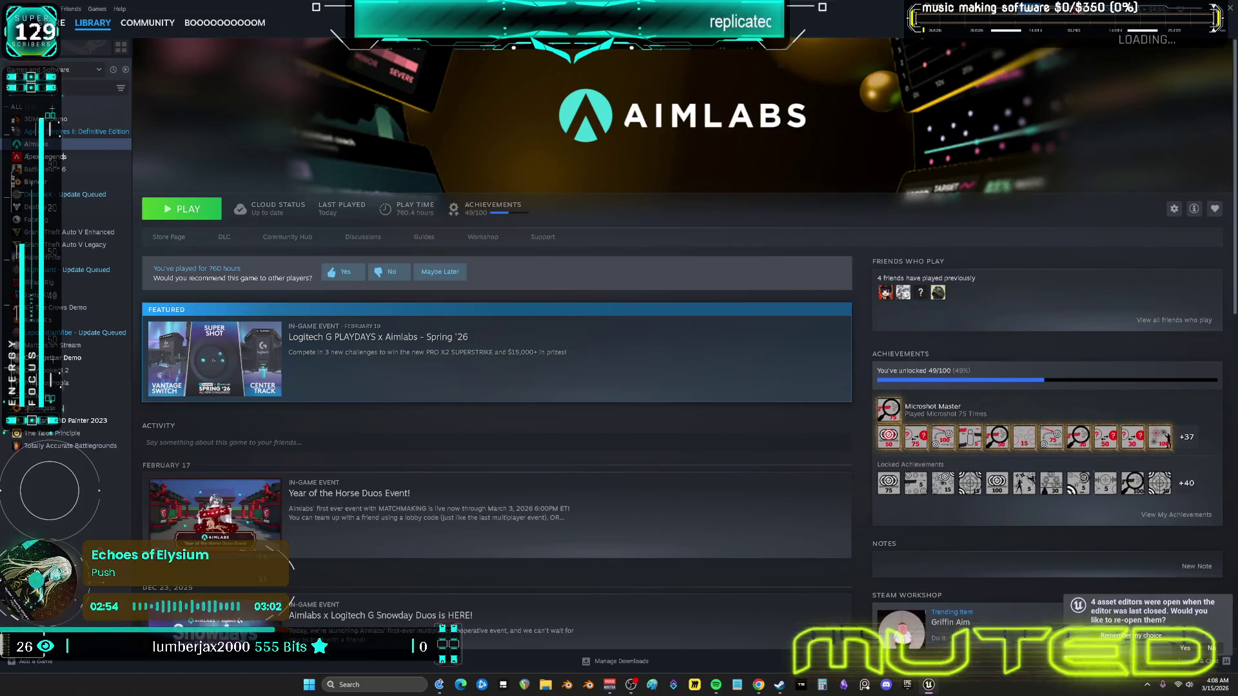
pyautogui.hotkey('alt', 'Tab')
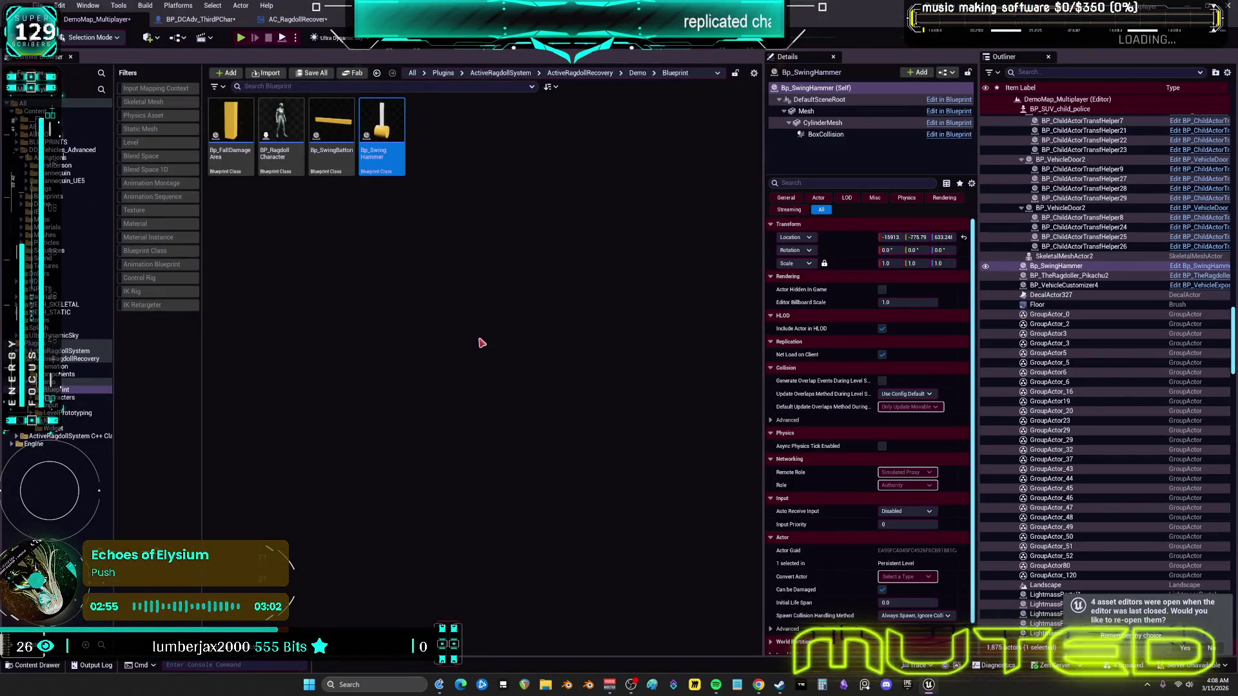
# Step: Switch from the AC_RagdollRecover graph to the BP_DCAdv_ThirdPChar EventGraph
pyautogui.click(298, 20)
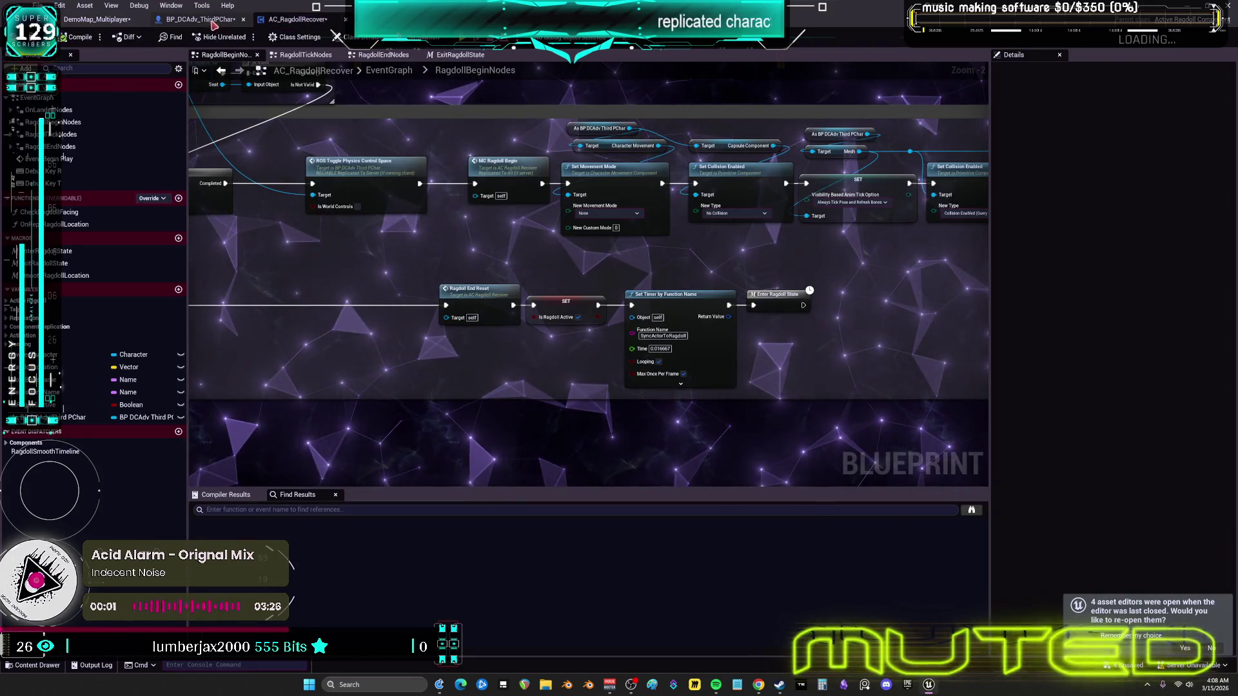
pyautogui.click(207, 20)
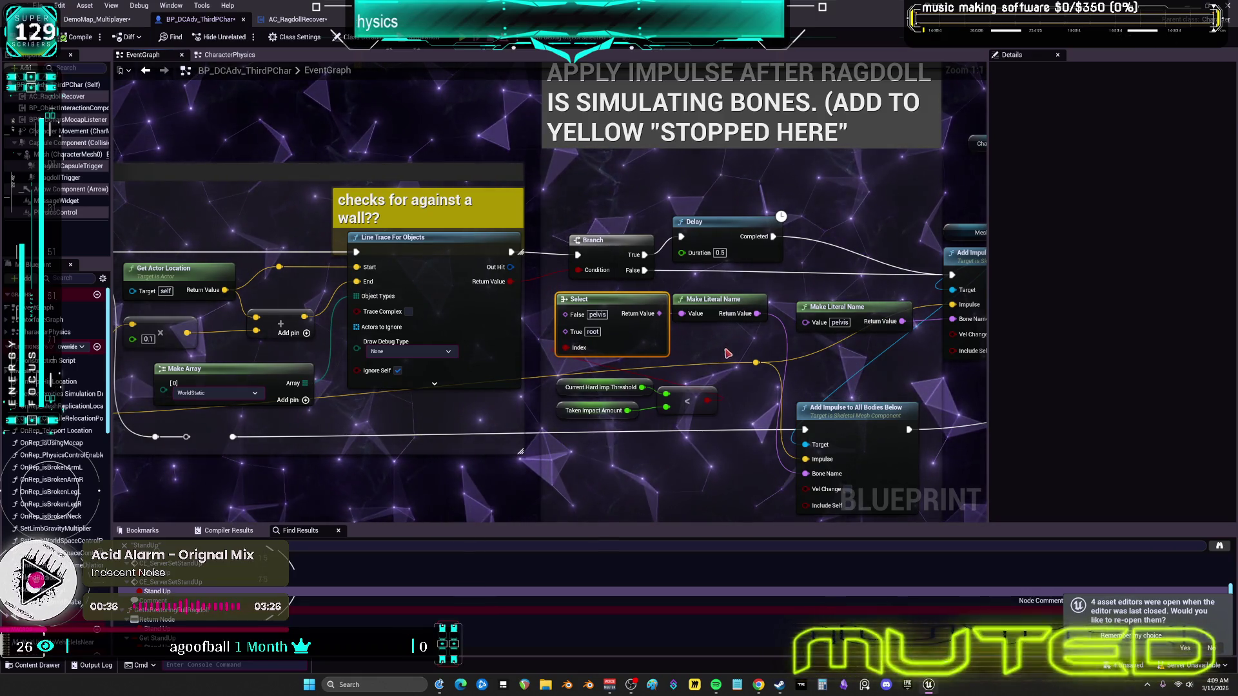
# Step: Move the Current Hard Imp Threshold, Taken Impact Amount and < nodes slightly lower
pyautogui.moveTo(611, 378); pyautogui.dragTo(612, 378)
pyautogui.moveTo(690, 400); pyautogui.dragTo(689, 408)
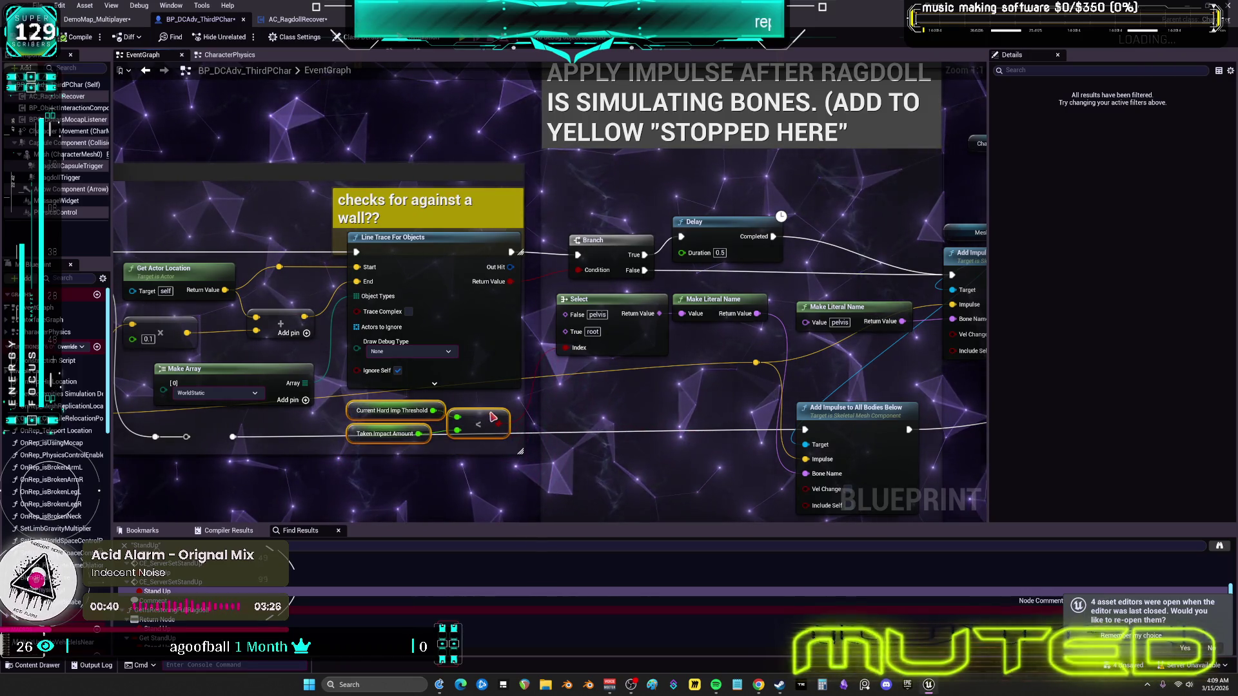
pyautogui.moveTo(691, 389)
pyautogui.mouseDown()
pyautogui.moveTo(689, 335)
pyautogui.moveTo(798, 300)
pyautogui.moveTo(1237, 299)
pyautogui.mouseUp()
pyautogui.moveTo(550, 291); pyautogui.dragTo(851, 342)
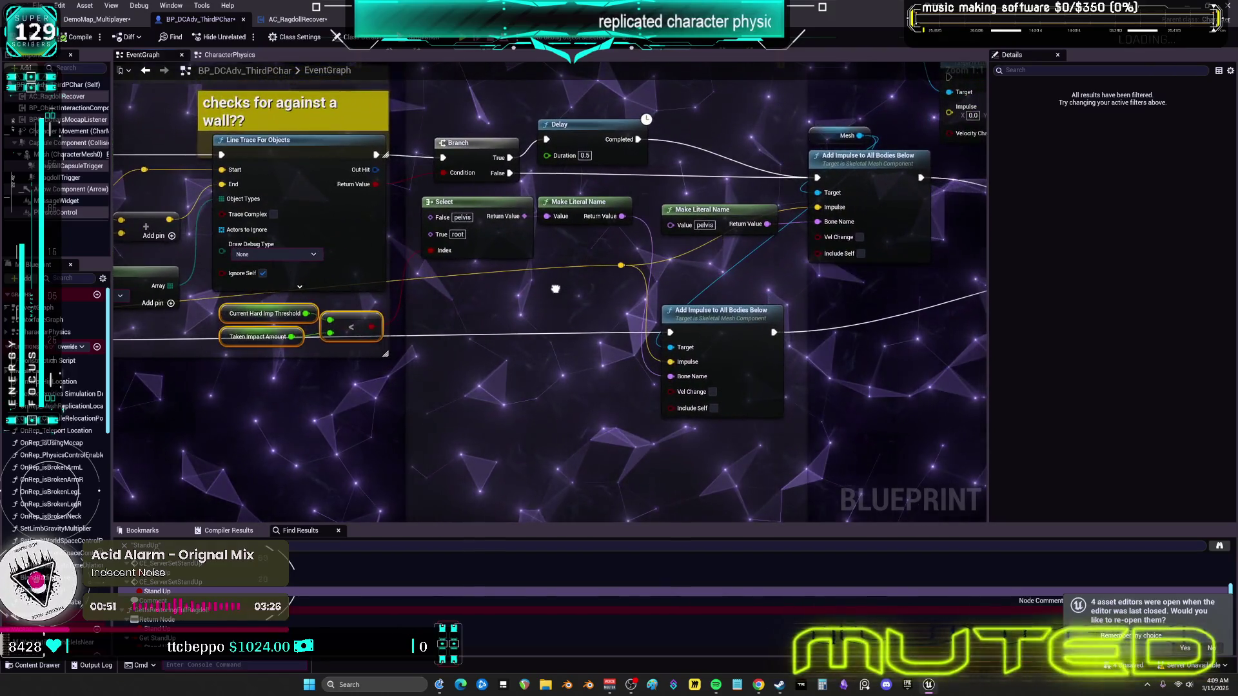
# Step: Pan over to the CE_Server_SetRagdollPhysics event and jump to it
pyautogui.moveTo(555, 289); pyautogui.dragTo(572, 300)
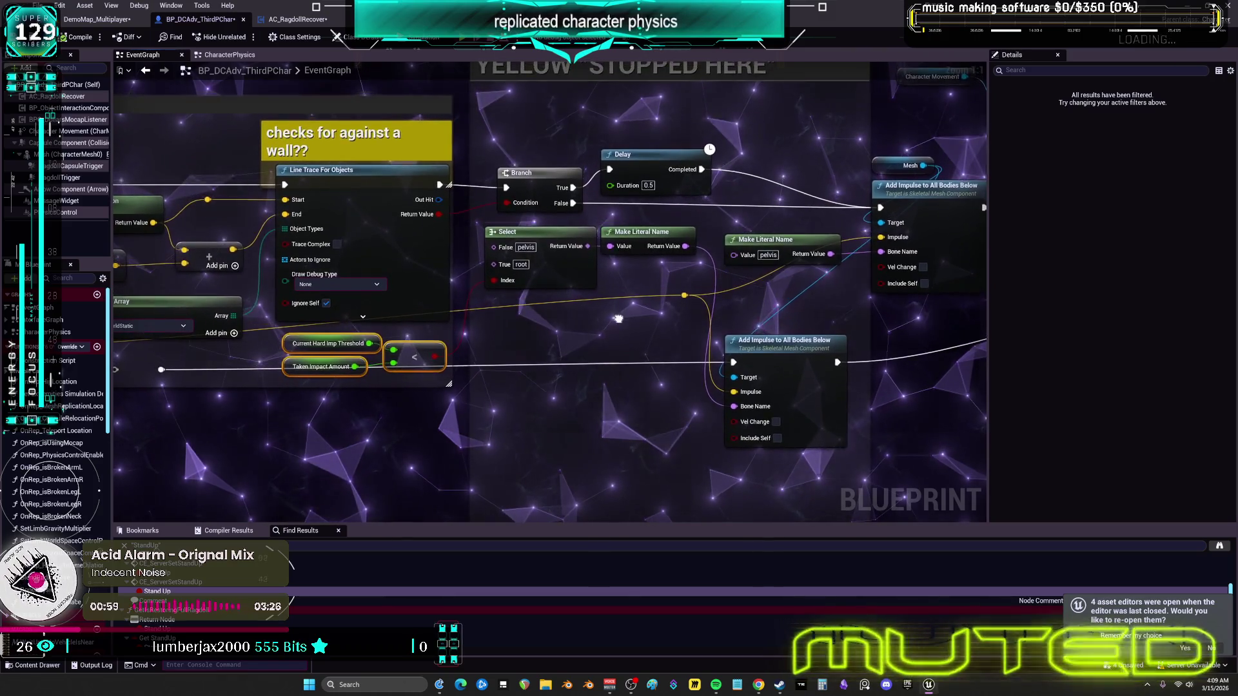
pyautogui.moveTo(622, 313); pyautogui.dragTo(622, 310)
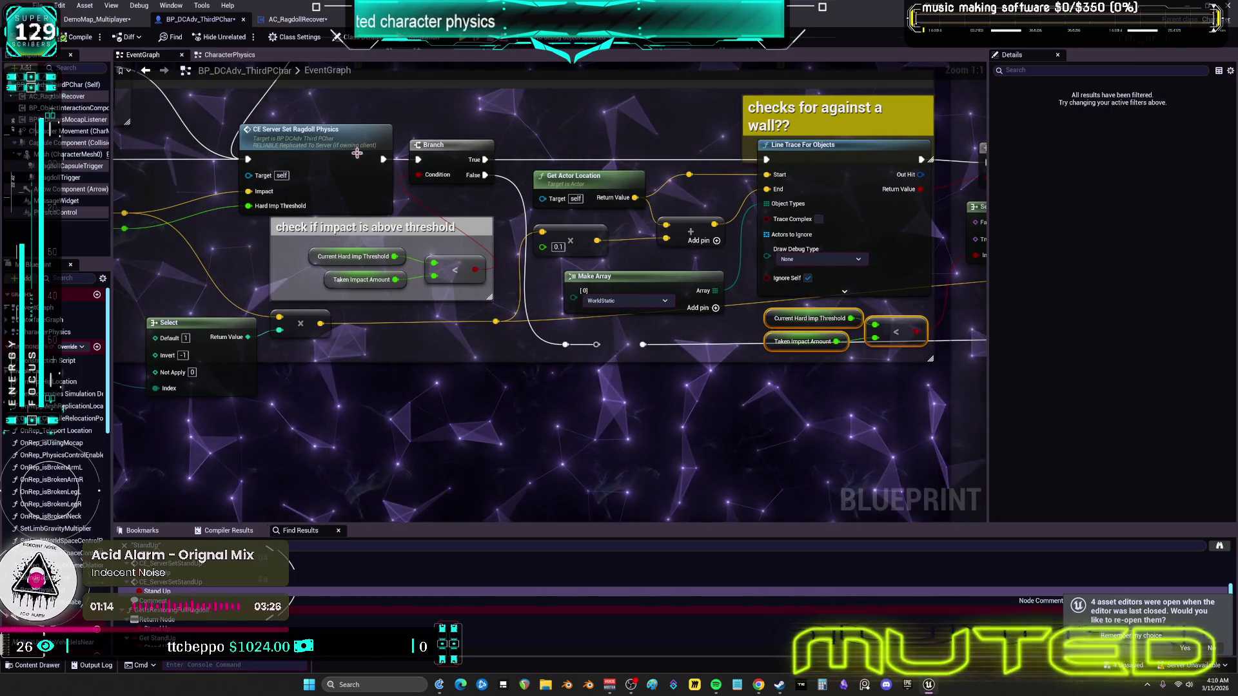
pyautogui.moveTo(346, 156); pyautogui.dragTo(563, 176)
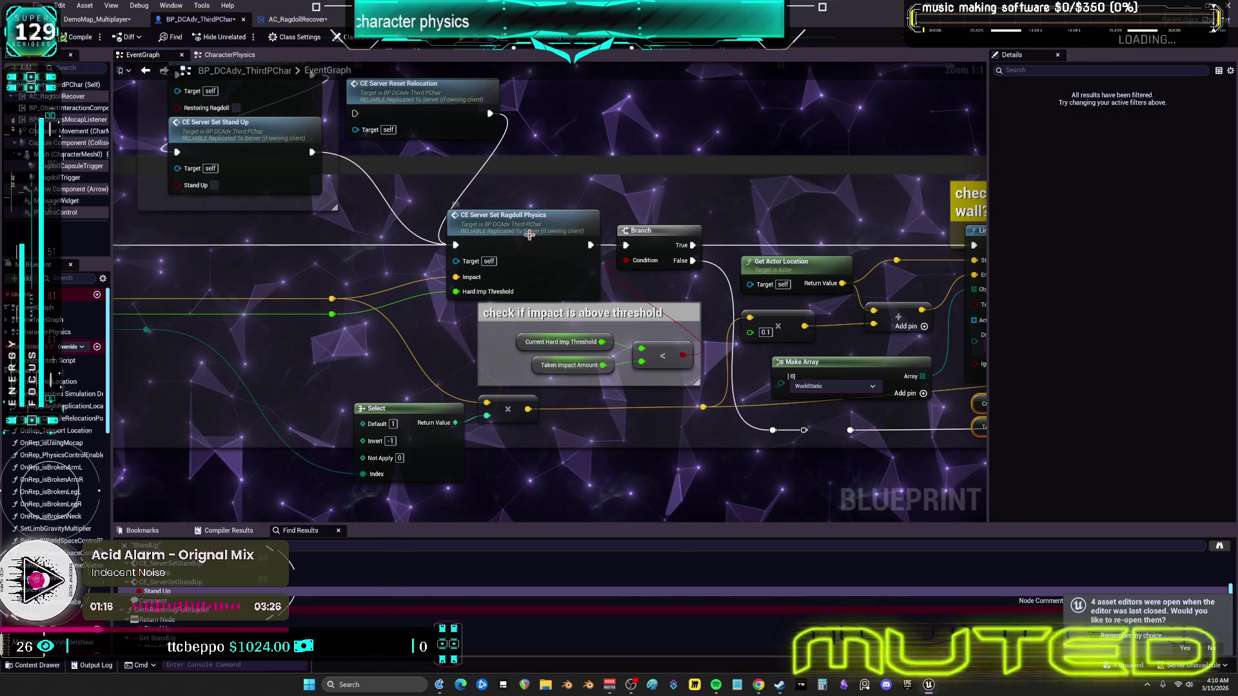
pyautogui.doubleClick(524, 224)
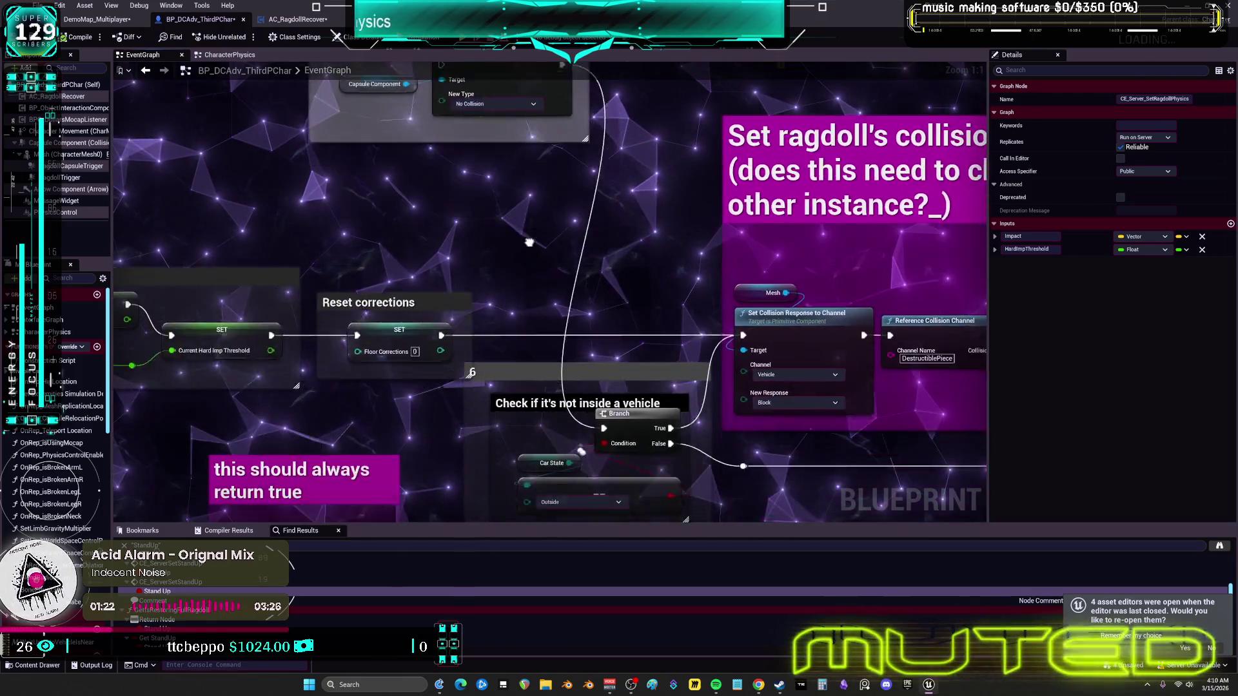
pyautogui.scroll(-2, 602, 257)
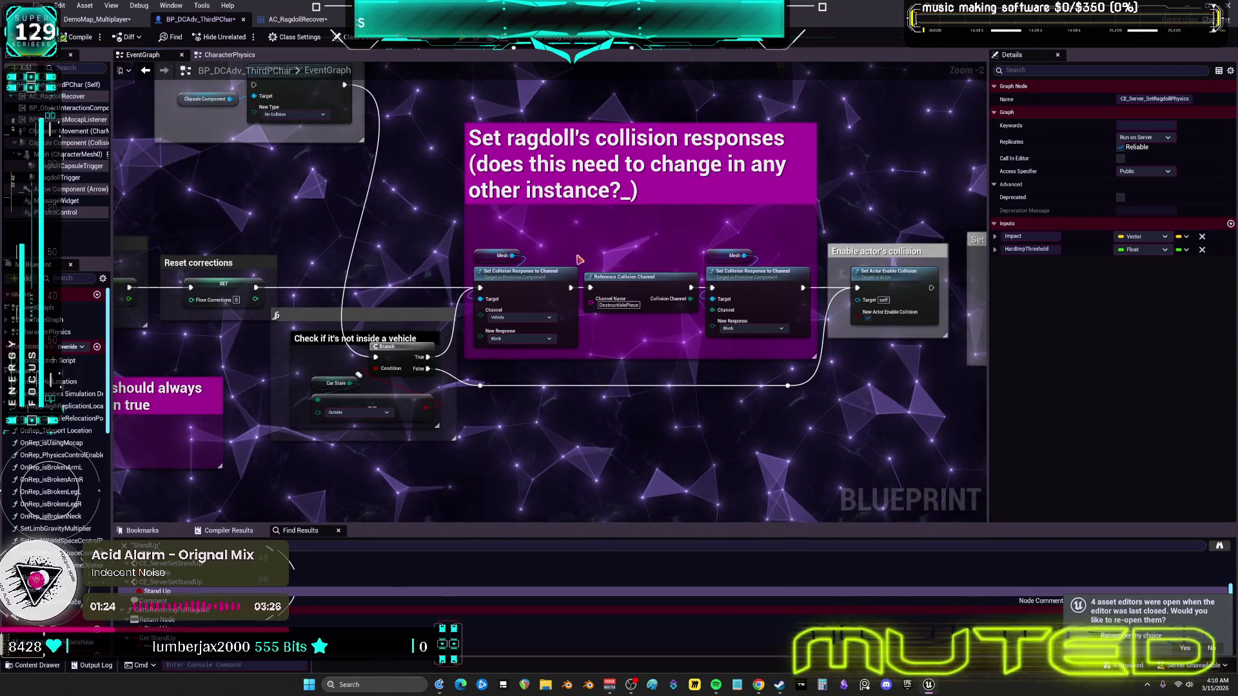
pyautogui.press('Home')
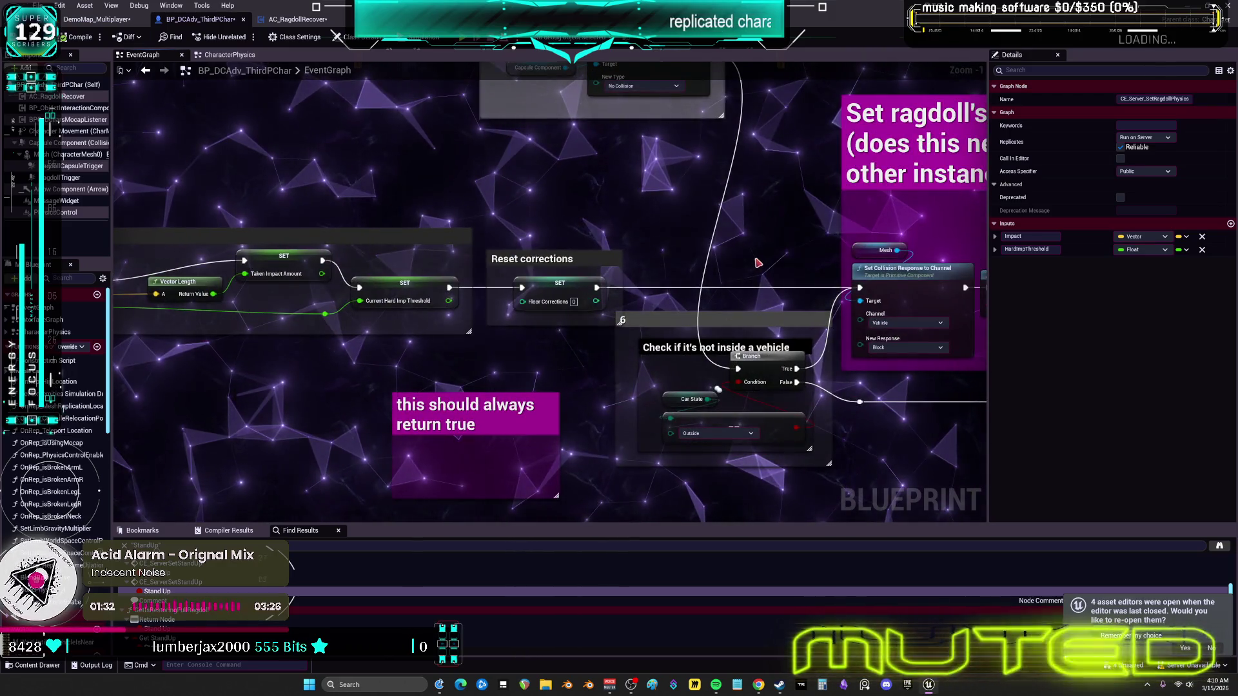
pyautogui.moveTo(757, 263); pyautogui.dragTo(485, 265)
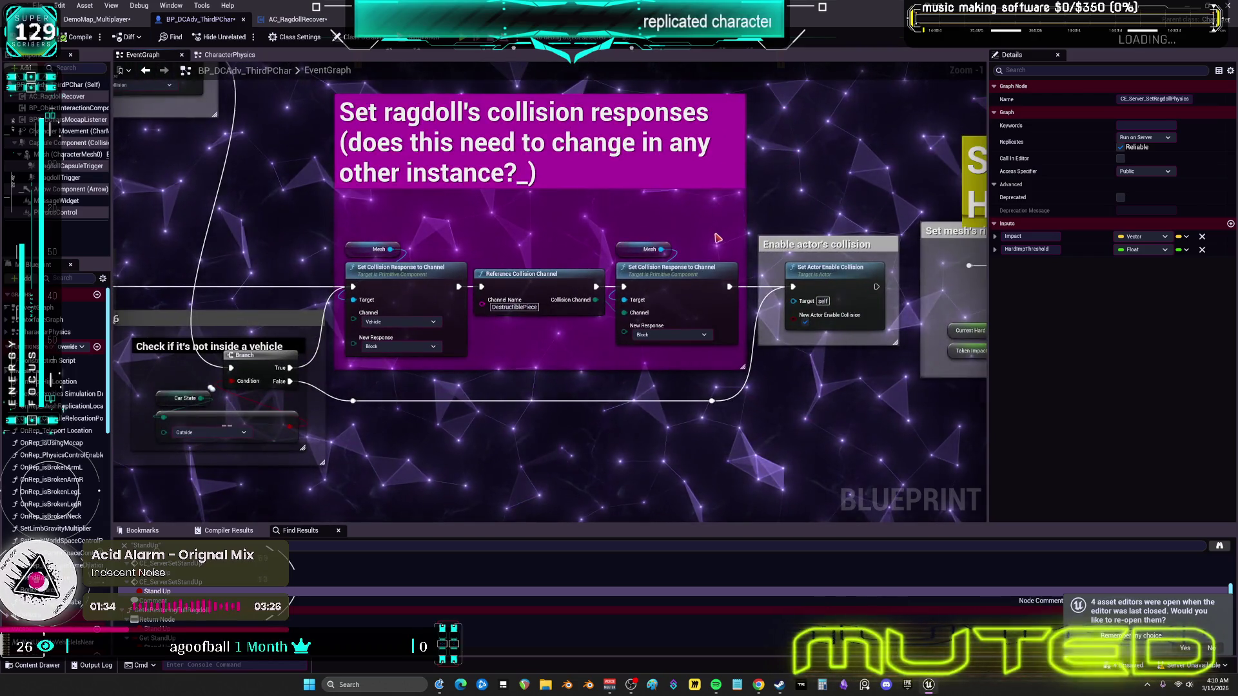
pyautogui.moveTo(714, 238); pyautogui.dragTo(338, 276)
pyautogui.scroll(-6, 542, 324)
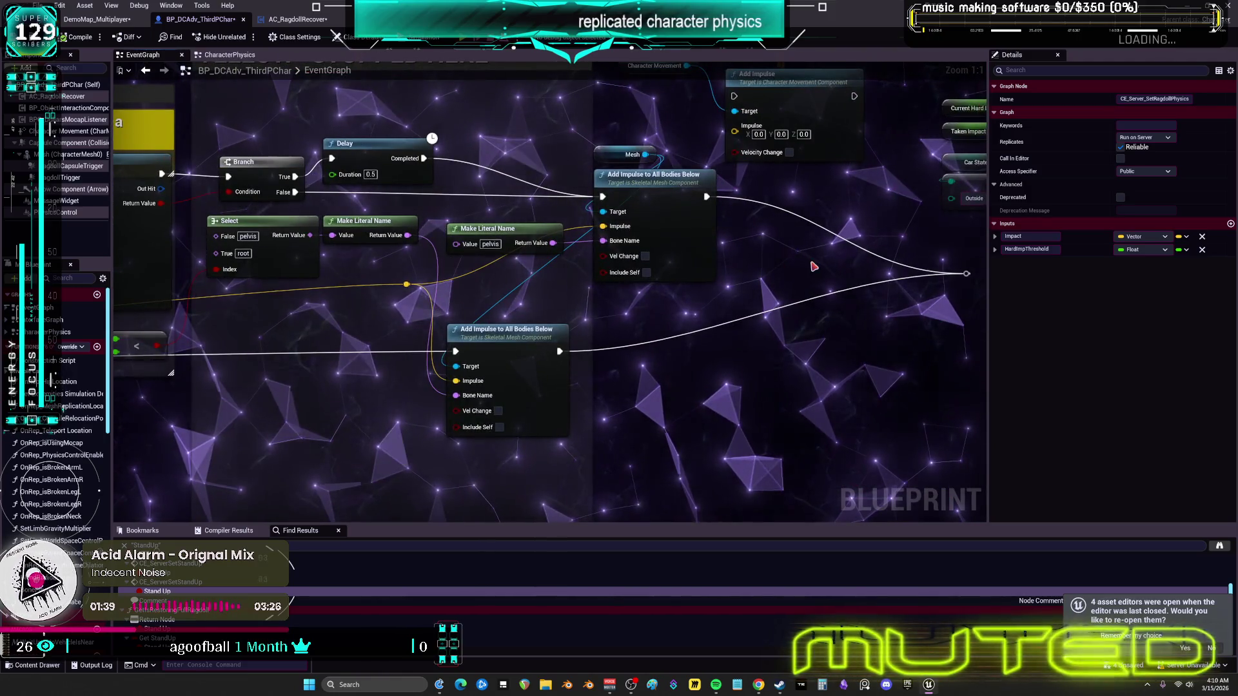
pyautogui.moveTo(814, 266); pyautogui.dragTo(546, 255)
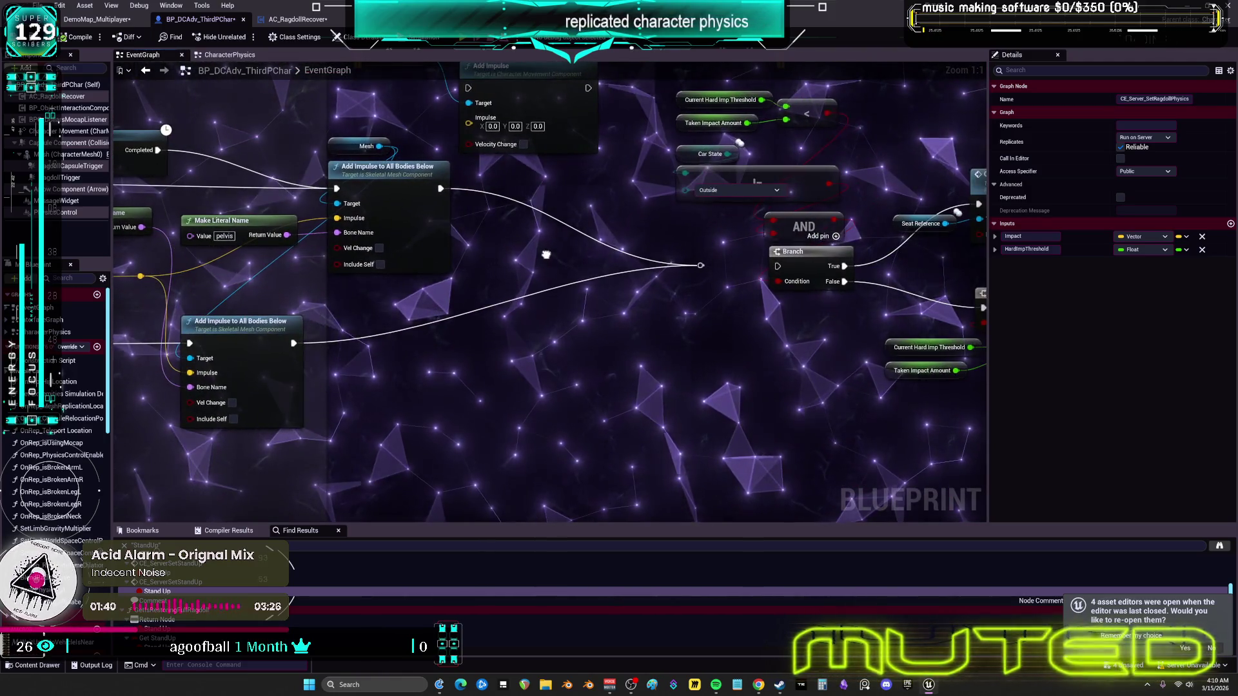
pyautogui.scroll(-5, 546, 255)
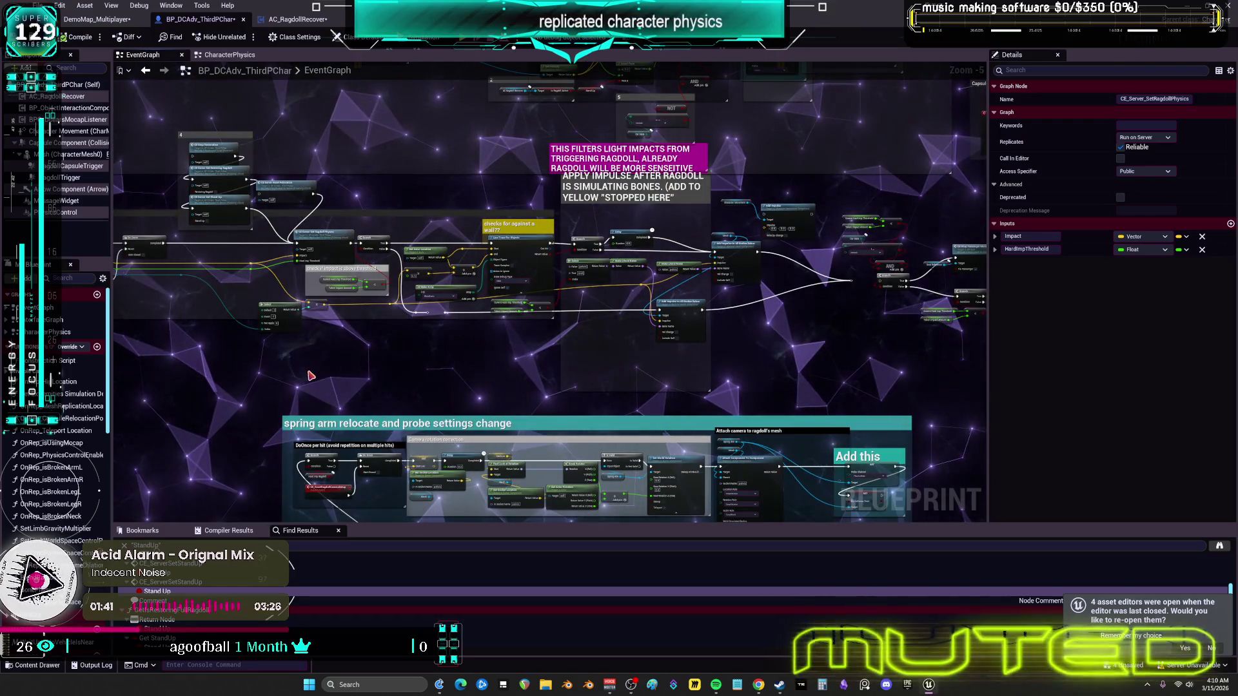
pyautogui.moveTo(309, 375); pyautogui.dragTo(330, 206)
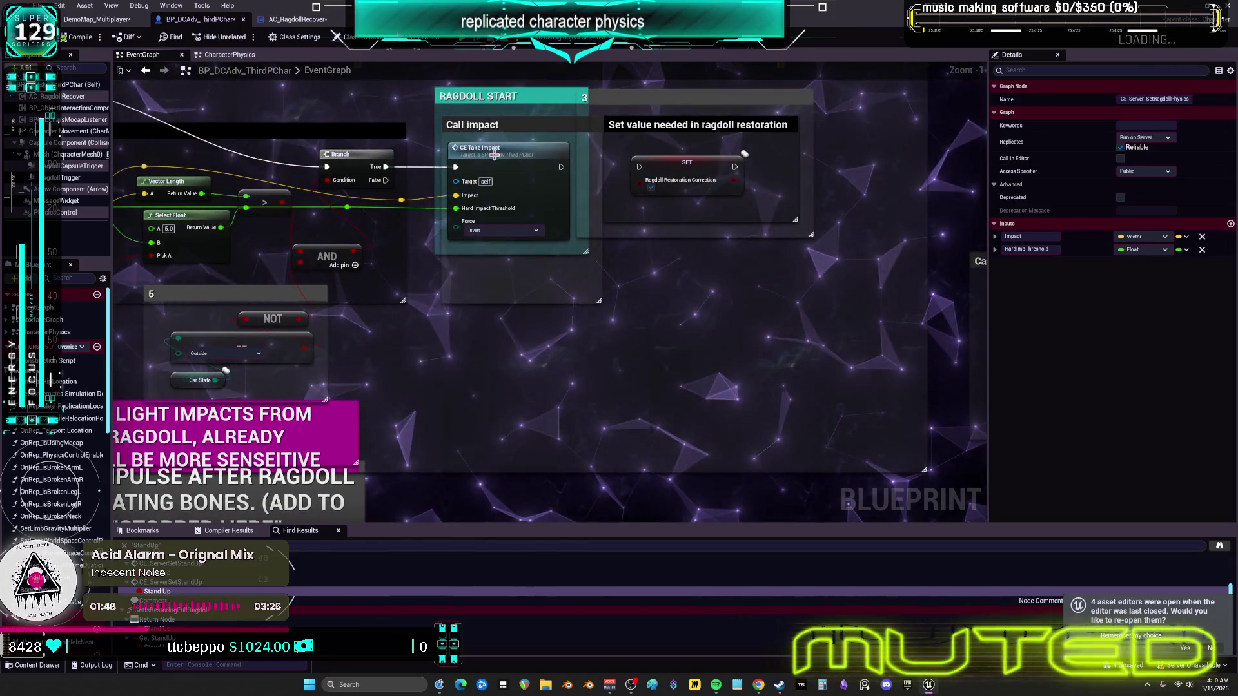
pyautogui.moveTo(479, 211); pyautogui.dragTo(539, 282)
pyautogui.moveTo(462, 198); pyautogui.dragTo(252, 117)
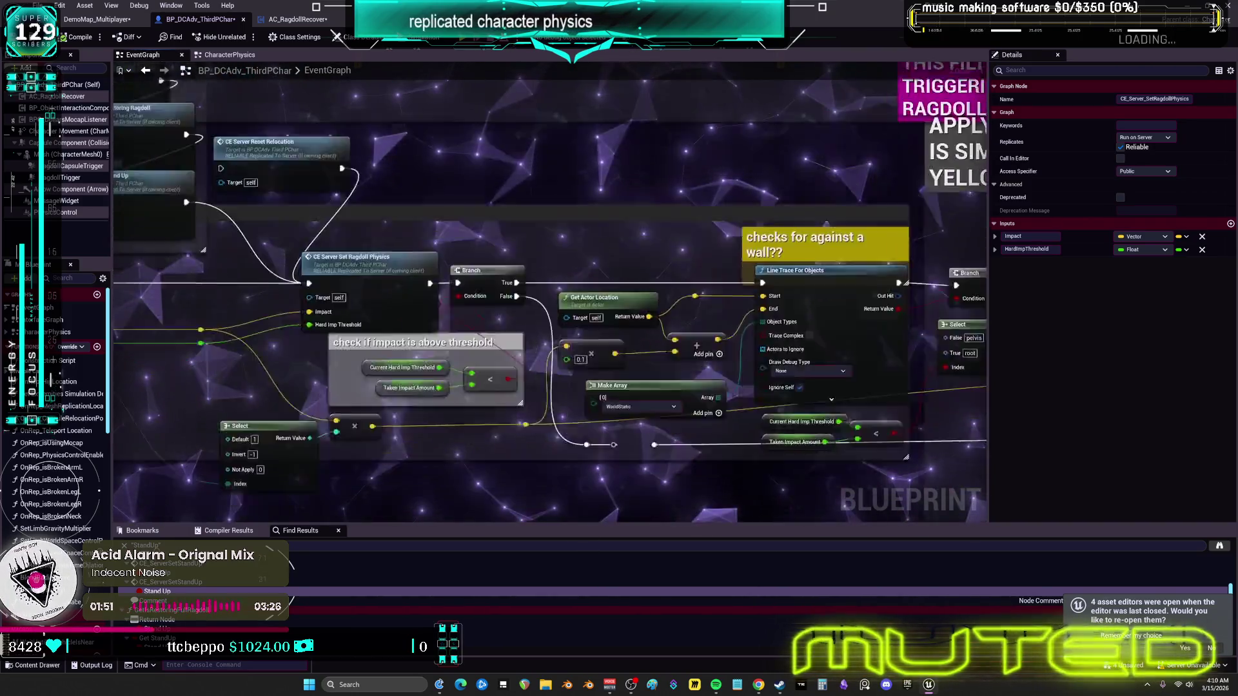
pyautogui.moveTo(142, 318)
pyautogui.mouseDown()
pyautogui.moveTo(730, 389)
pyautogui.moveTo(669, 356)
pyautogui.moveTo(314, 306)
pyautogui.mouseUp()
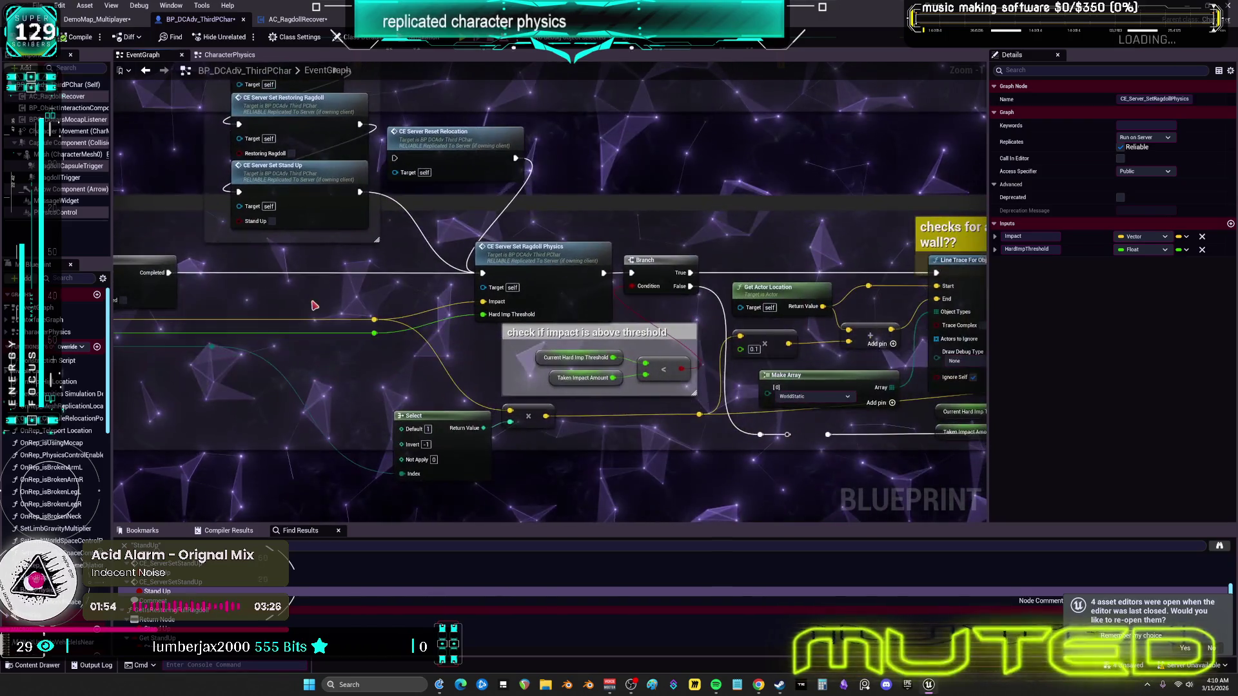
pyautogui.click(544, 248)
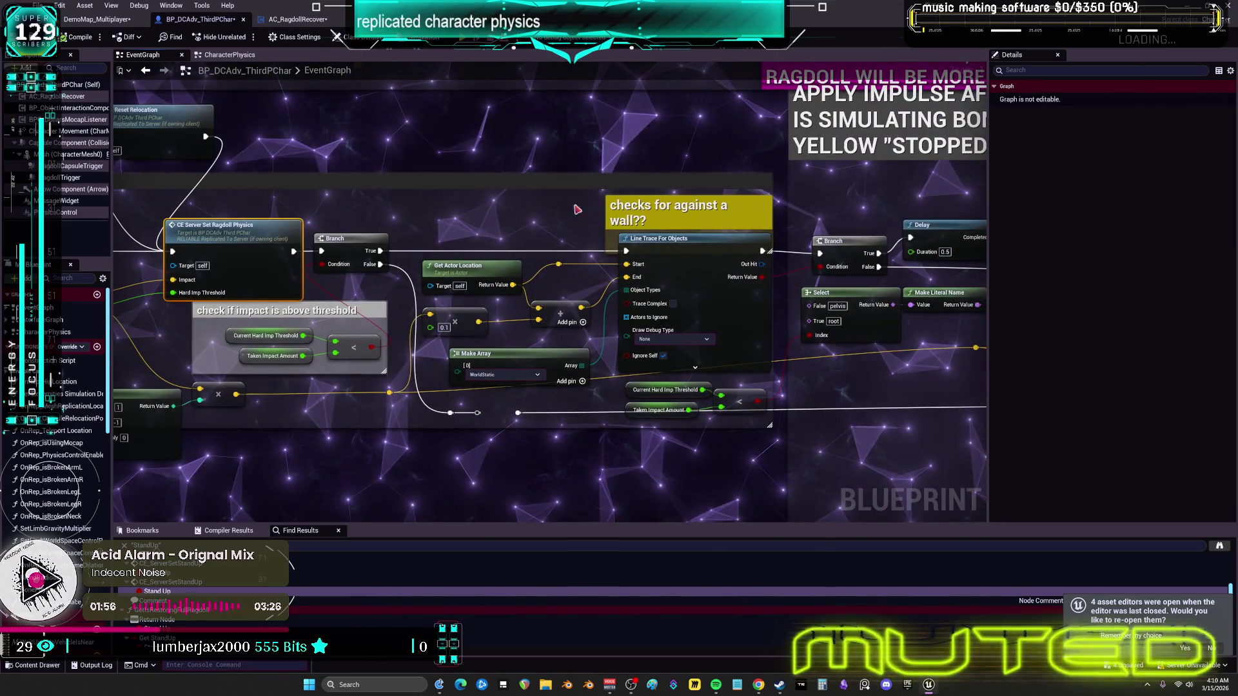
pyautogui.moveTo(684, 199); pyautogui.dragTo(50, 161)
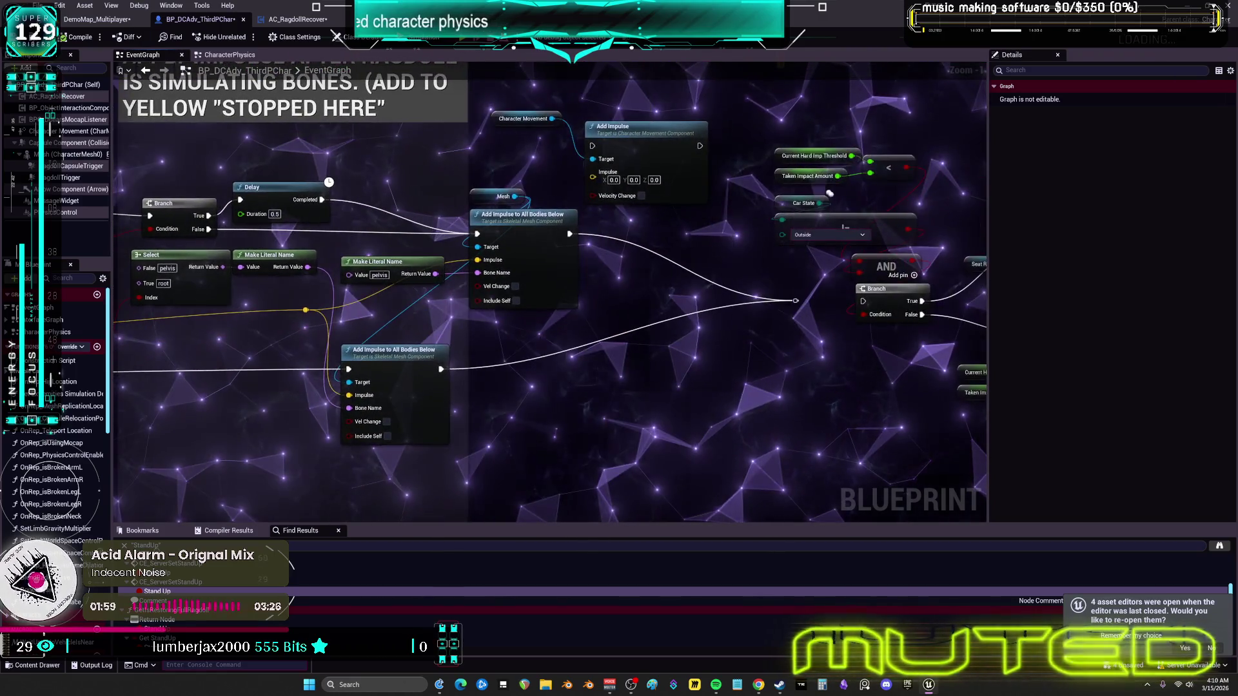
pyautogui.scroll(-3, 773, 194)
pyautogui.moveTo(752, 284); pyautogui.dragTo(411, 267)
pyautogui.scroll(5, 411, 266)
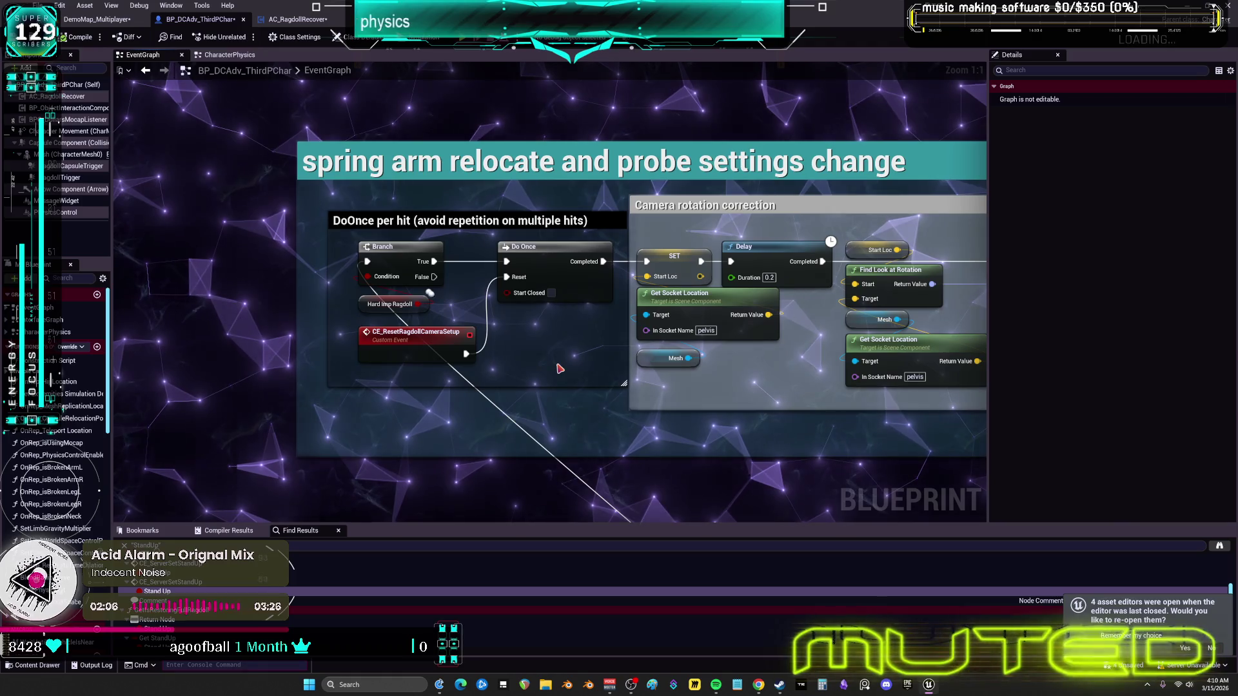
pyautogui.scroll(-3, 589, 272)
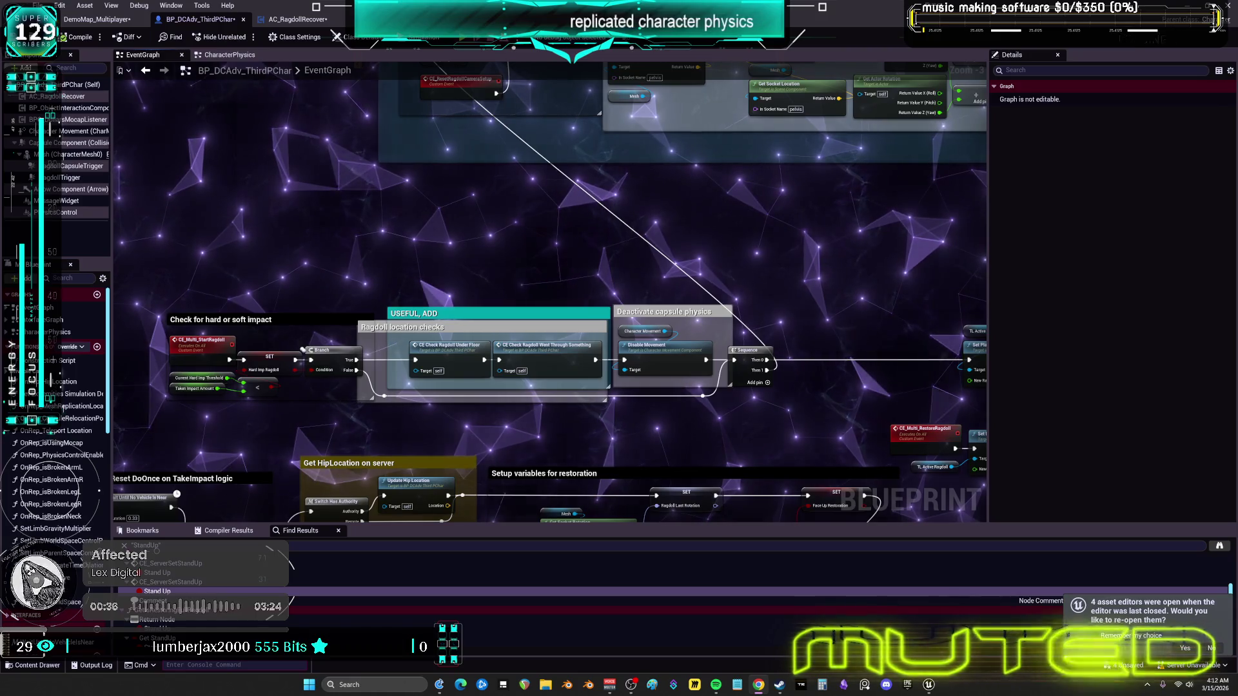
# Step: Jump to CE_Server_SetRagdollPhysics and pan through its collision-response setup to the STOPPED HERE comment
pyautogui.scroll(-4, 568, 391)
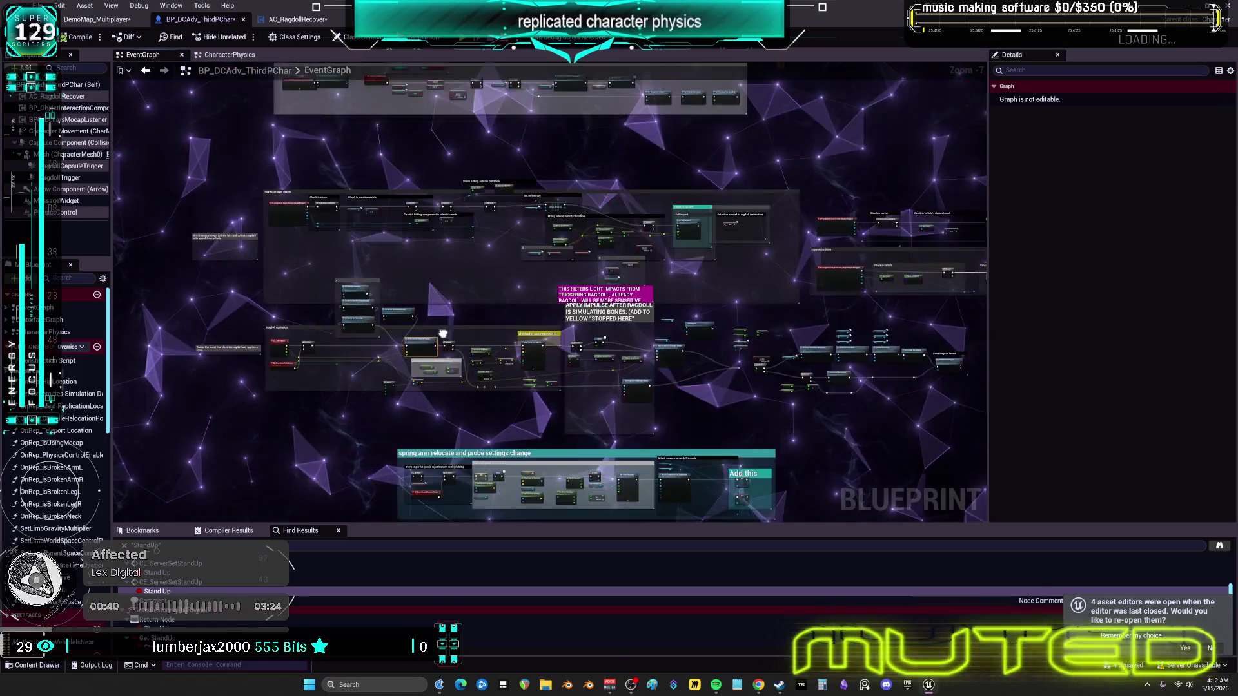
pyautogui.scroll(6, 409, 263)
pyautogui.moveTo(454, 322)
pyautogui.mouseDown()
pyautogui.moveTo(454, 245)
pyautogui.moveTo(656, 165)
pyautogui.mouseUp()
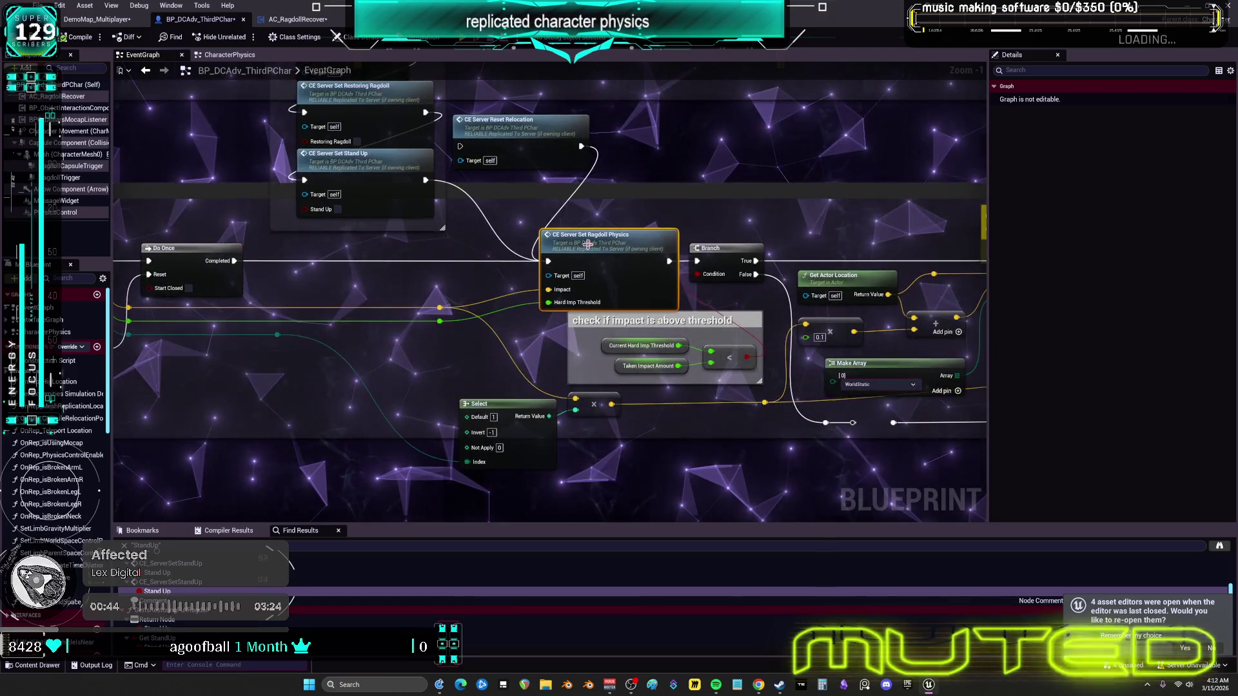
pyautogui.doubleClick(457, 236)
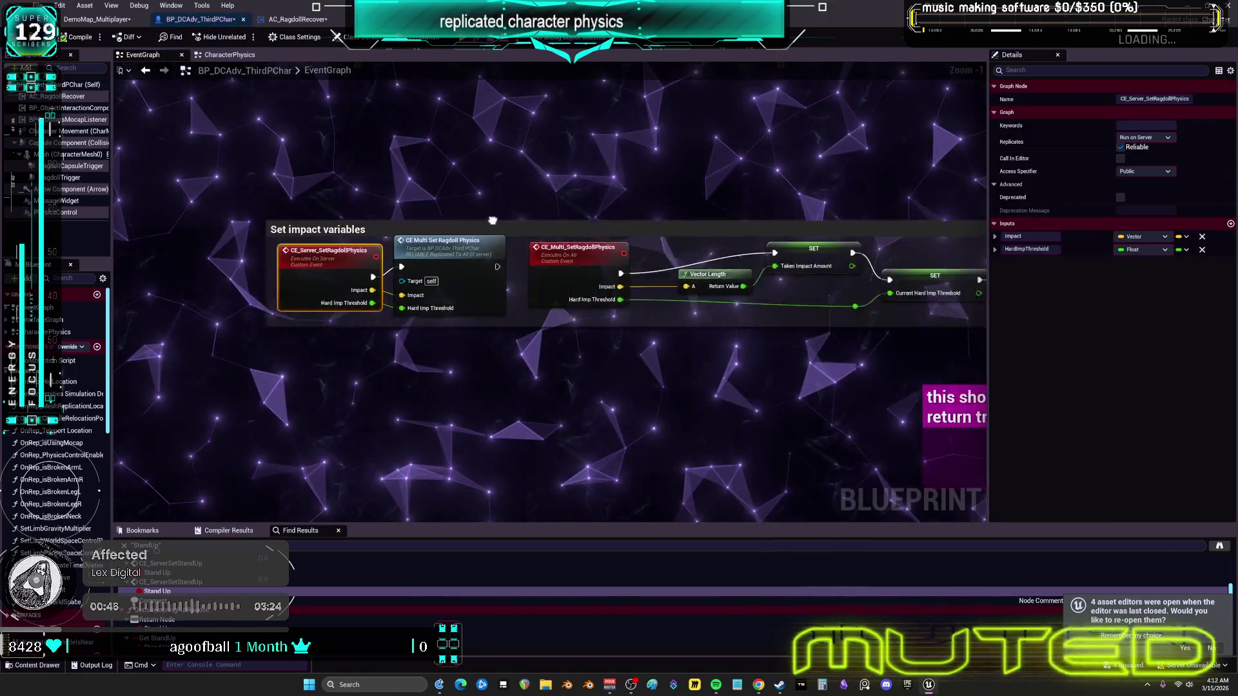
pyautogui.moveTo(439, 211)
pyautogui.mouseDown()
pyautogui.moveTo(193, 193)
pyautogui.moveTo(213, 422)
pyautogui.mouseUp()
pyautogui.moveTo(695, 397)
pyautogui.mouseDown()
pyautogui.moveTo(648, 206)
pyautogui.moveTo(426, 185)
pyautogui.mouseUp()
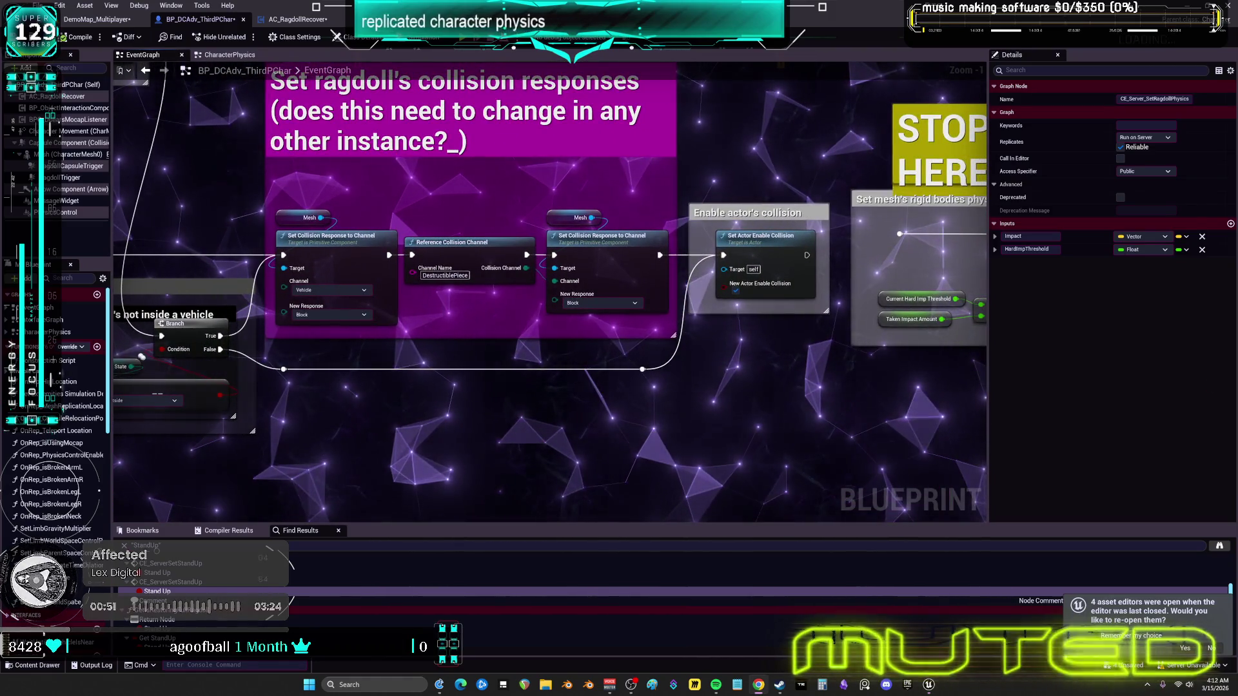
pyautogui.moveTo(865, 381); pyautogui.dragTo(451, 379)
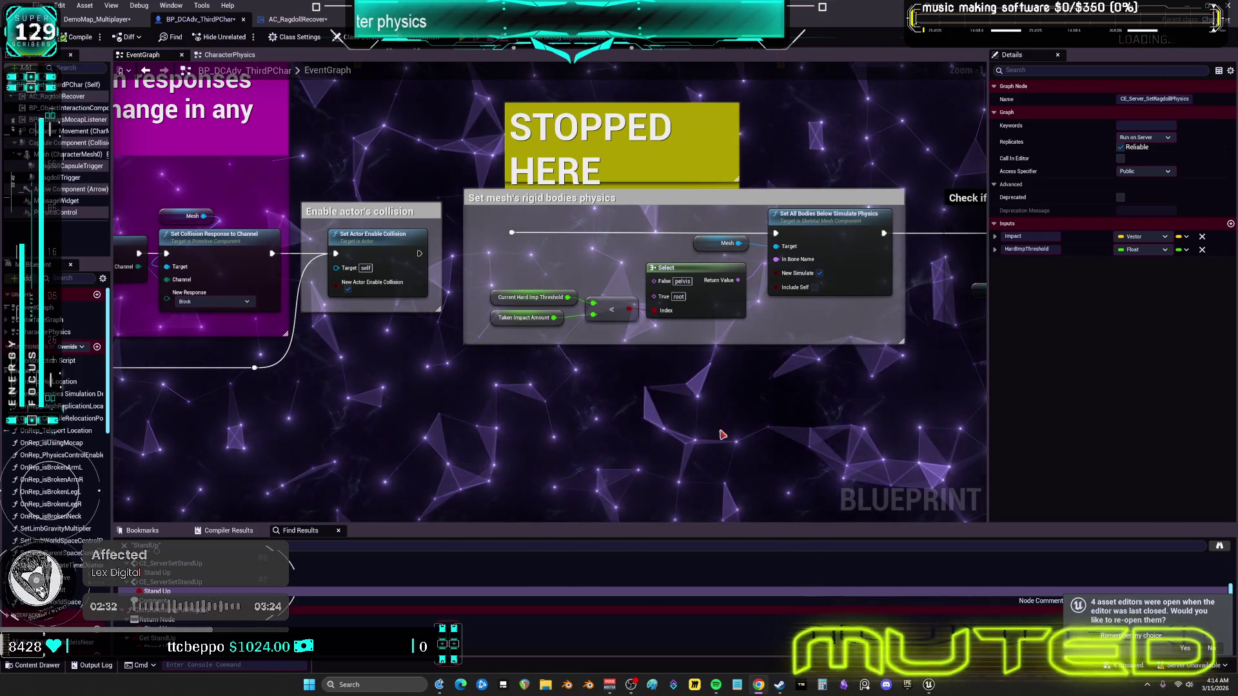
# Step: Zoom out from the STOPPED HERE rigid-body section and bring up Obsidian's TO DO CHART canvas
pyautogui.scroll(-3, 401, 370)
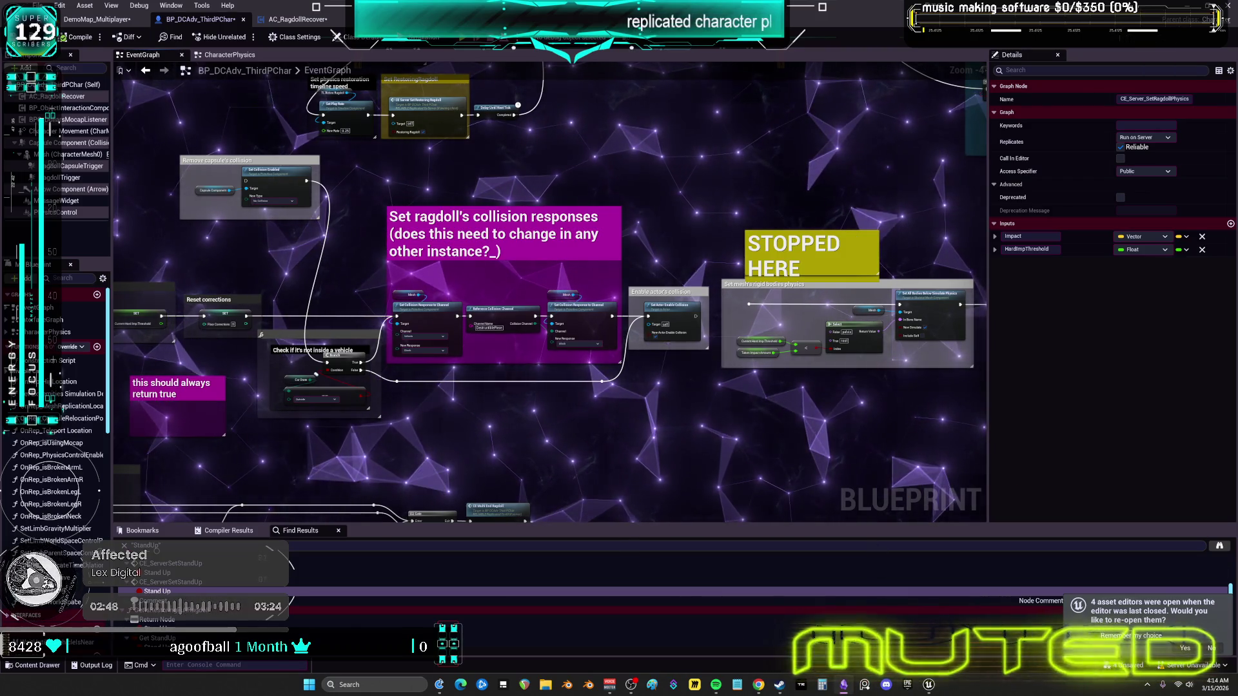
pyautogui.click(843, 685)
pyautogui.scroll(2, 722, 276)
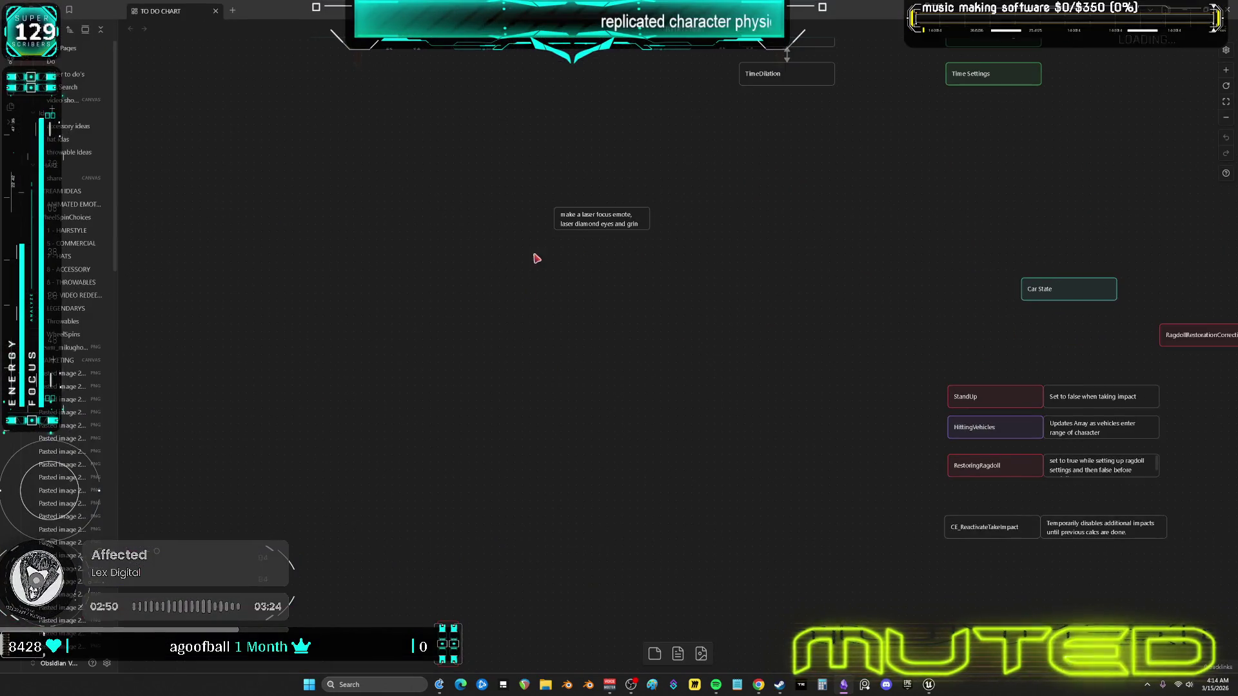
# Step: Paste the YouTube video onto the canvas and add an 'animate camera and character like this' card beneath it
pyautogui.hotkey('ctrl', 'v')
pyautogui.moveTo(616, 301); pyautogui.dragTo(429, 246)
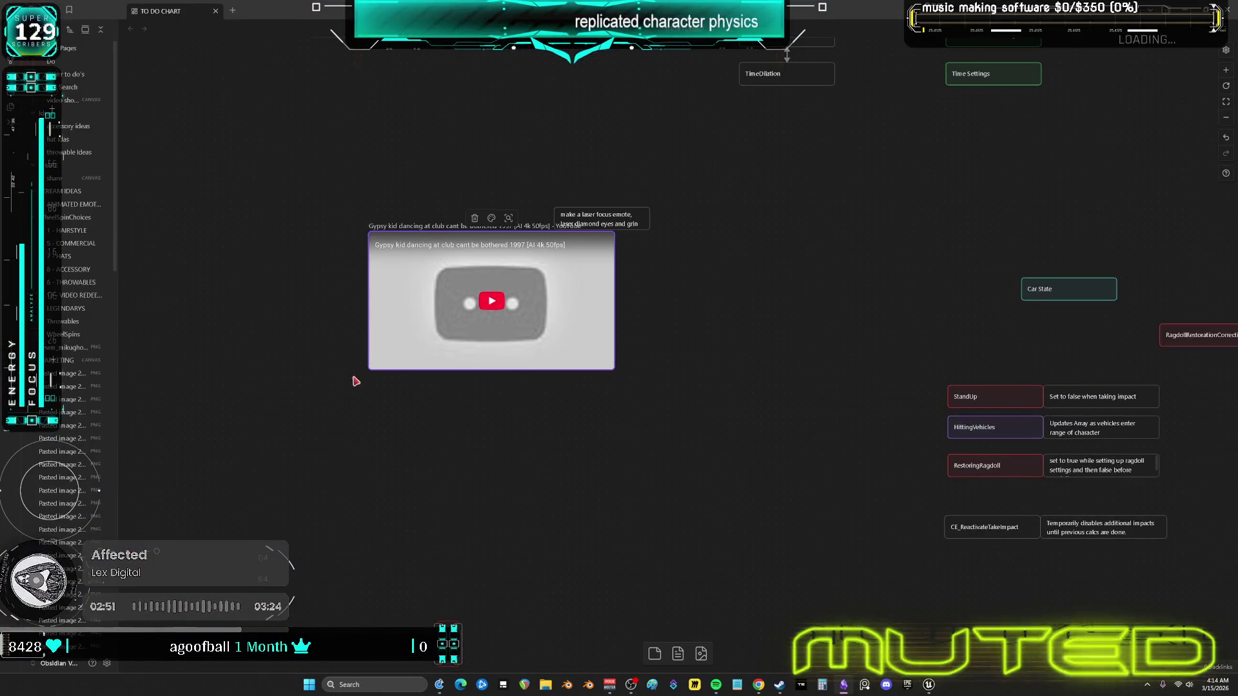
pyautogui.rightClick(375, 408)
pyautogui.click(399, 418)
pyautogui.write('animate cam')
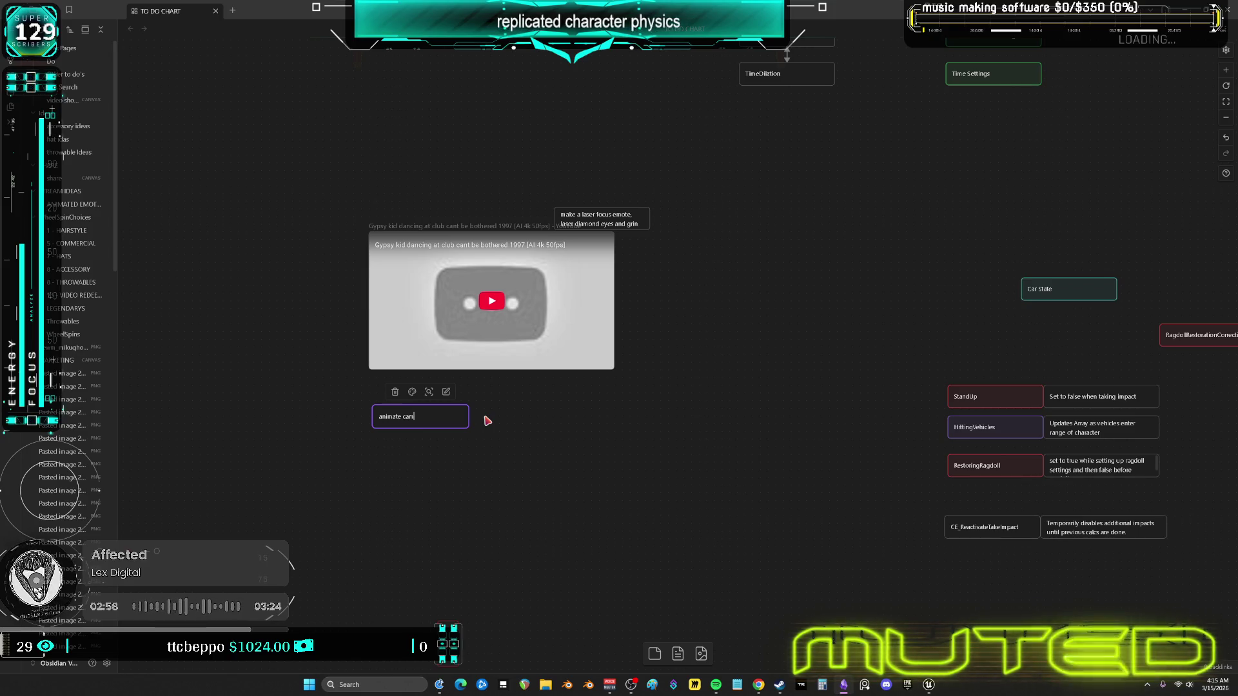
pyautogui.write('era and characeter like this')
pyautogui.moveTo(466, 424)
pyautogui.mouseDown()
pyautogui.moveTo(471, 393)
pyautogui.moveTo(602, 387)
pyautogui.mouseUp()
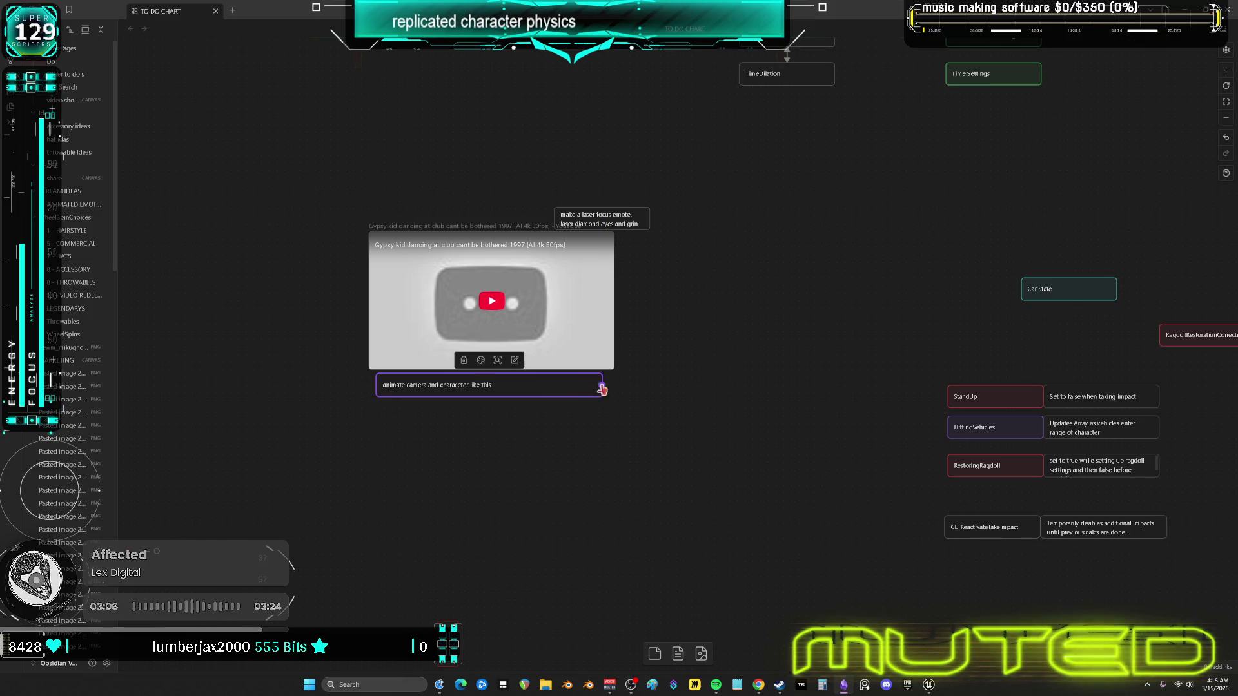
pyautogui.click(703, 387)
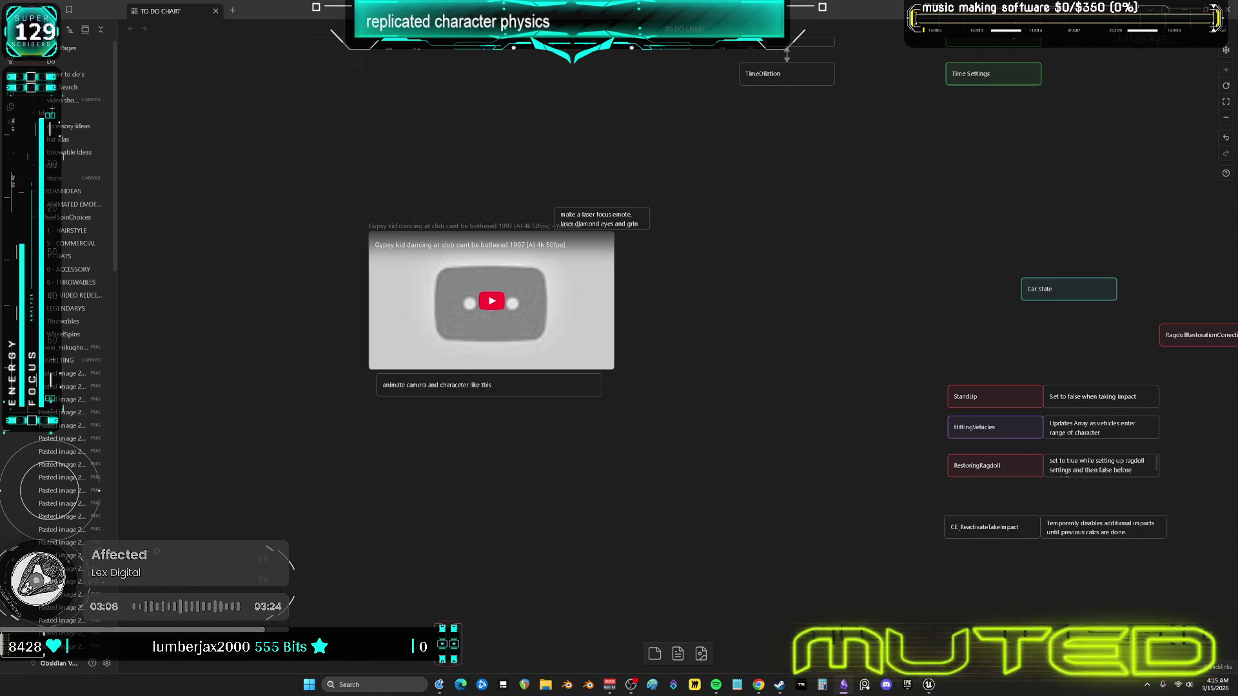
pyautogui.hotkey('alt', 'Tab')
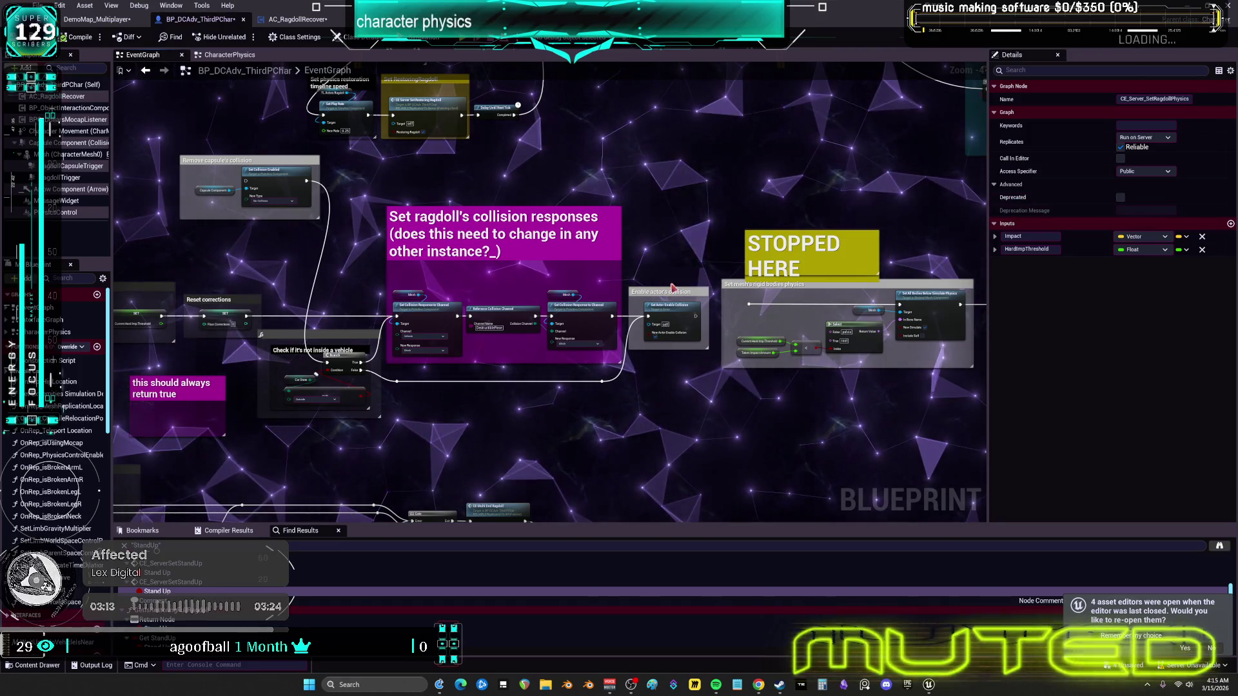
# Step: Navigate past CE_Multi_StartRagdoll to the RAGDOLL START impact call and vehicle velocity Branch
pyautogui.moveTo(453, 152)
pyautogui.mouseDown()
pyautogui.moveTo(486, 272)
pyautogui.moveTo(759, 378)
pyautogui.mouseUp()
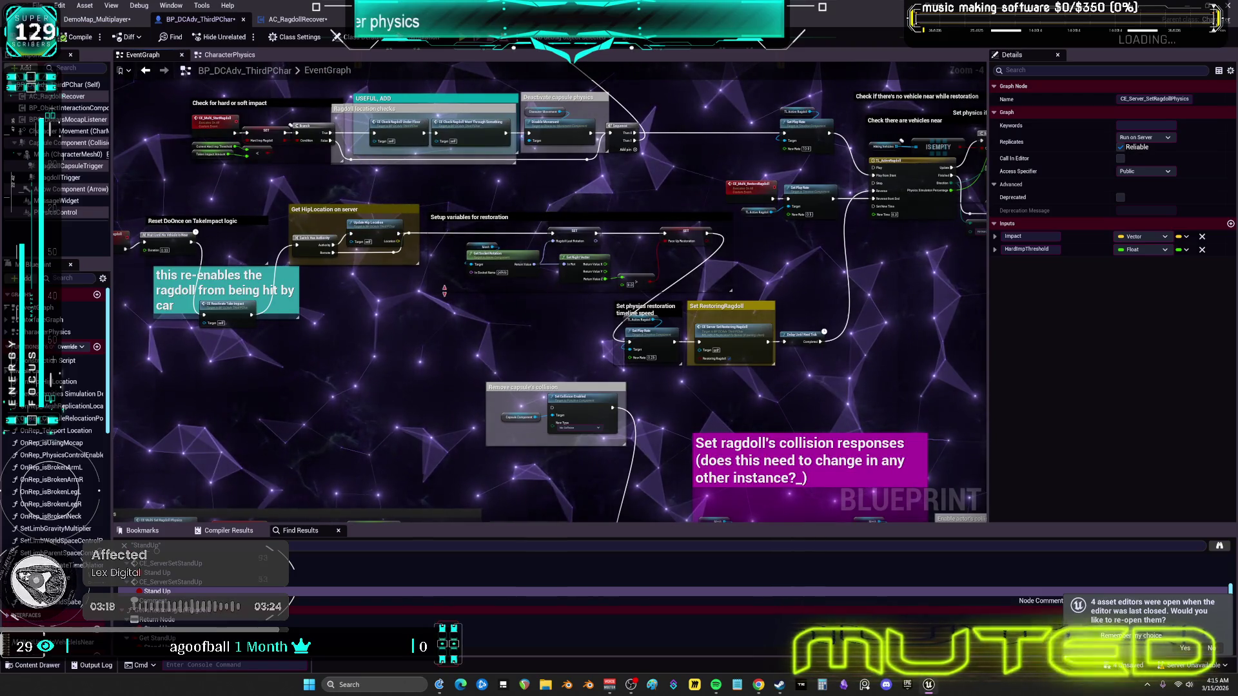
pyautogui.click(367, 309)
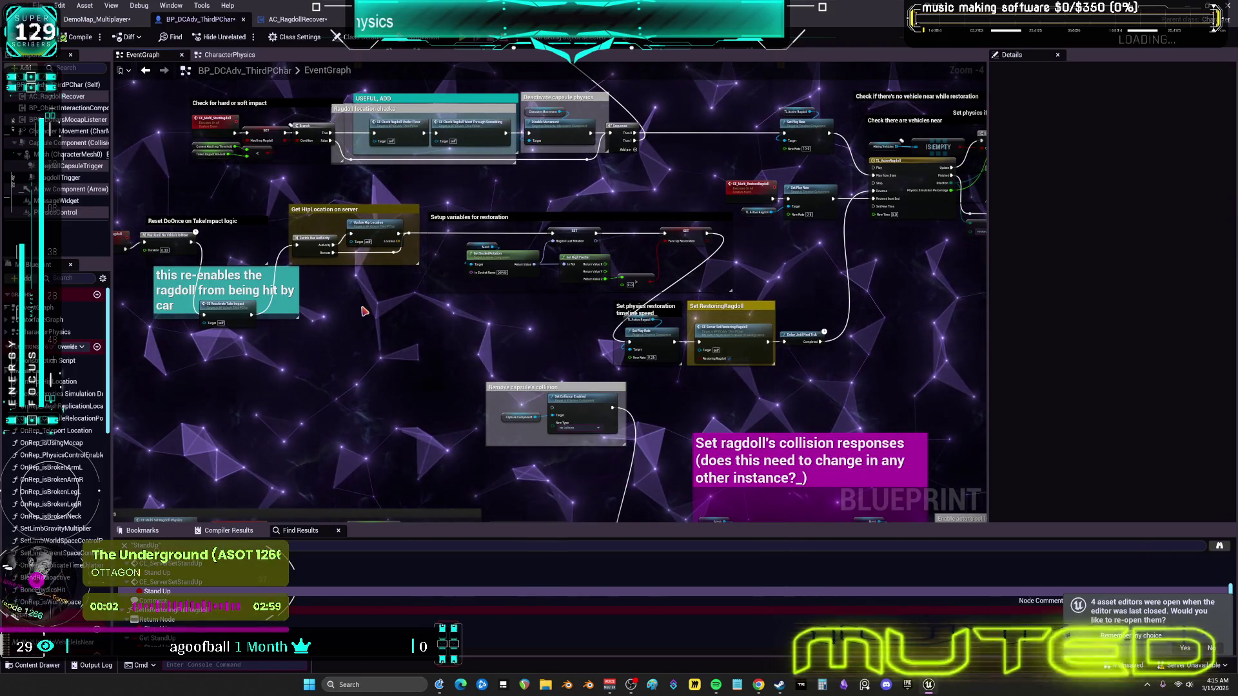
pyautogui.moveTo(650, 251)
pyautogui.mouseDown()
pyautogui.moveTo(641, 299)
pyautogui.moveTo(622, 276)
pyautogui.moveTo(961, 188)
pyautogui.mouseUp()
pyautogui.scroll(3, 595, 288)
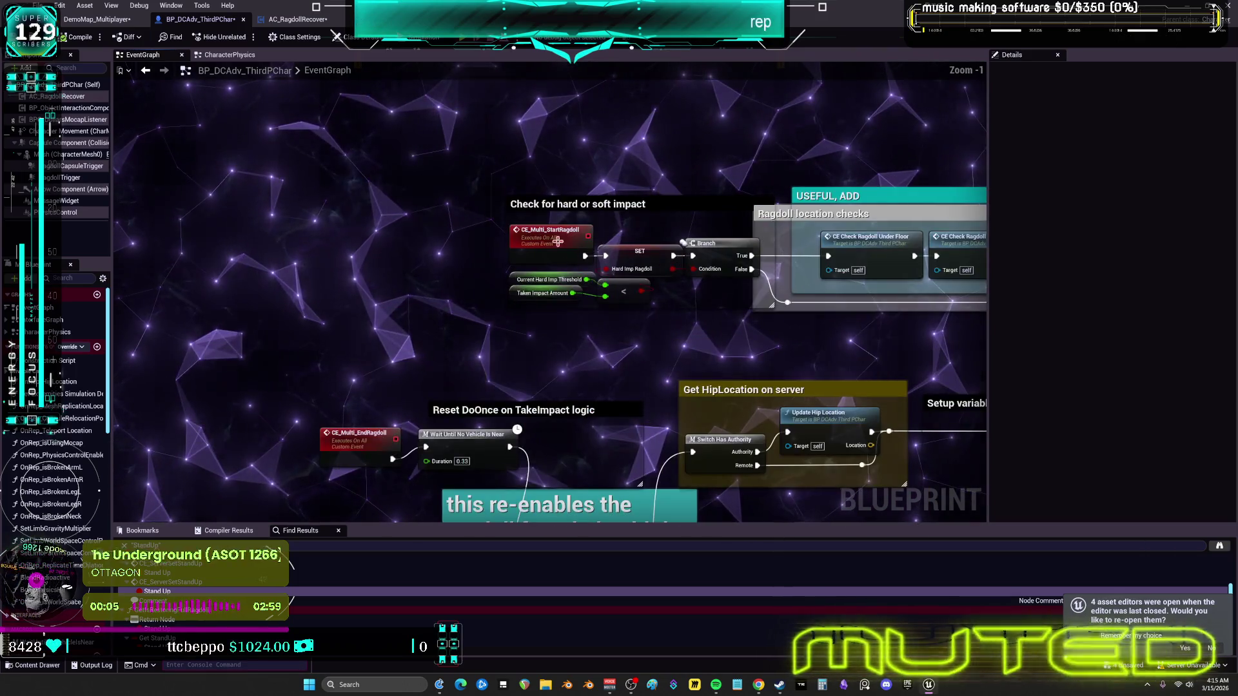
pyautogui.click(551, 227)
pyautogui.moveTo(613, 393); pyautogui.dragTo(625, 247)
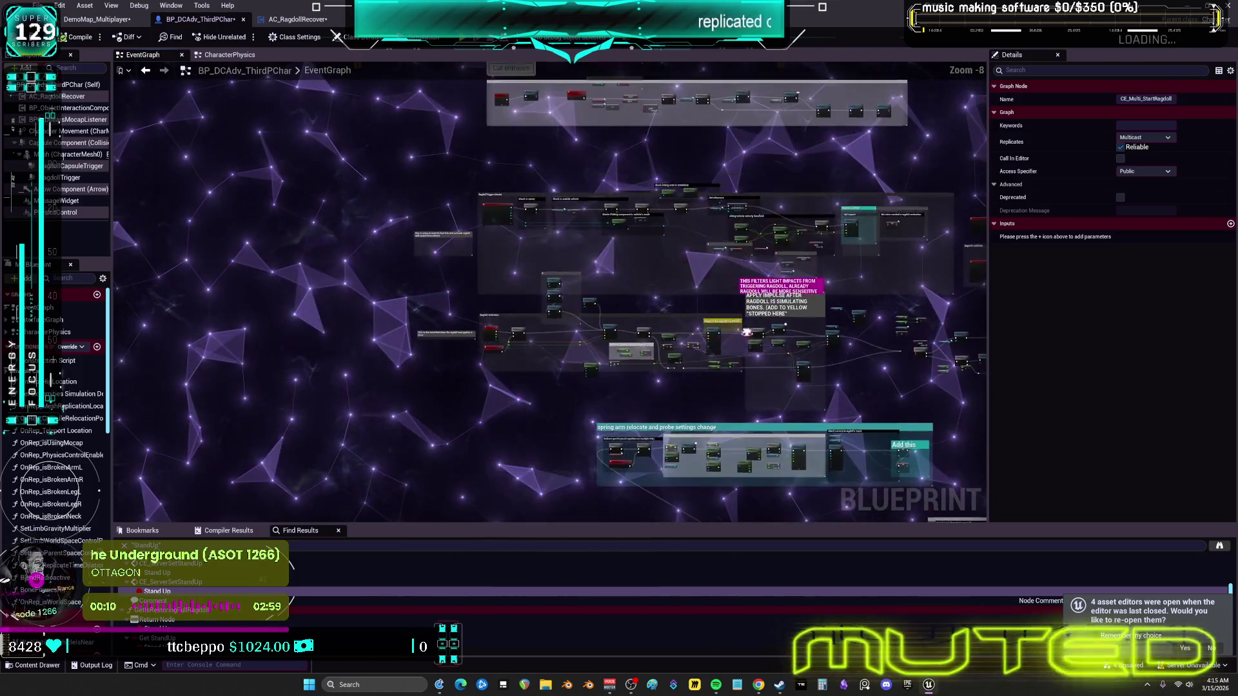
pyautogui.scroll(3, 623, 190)
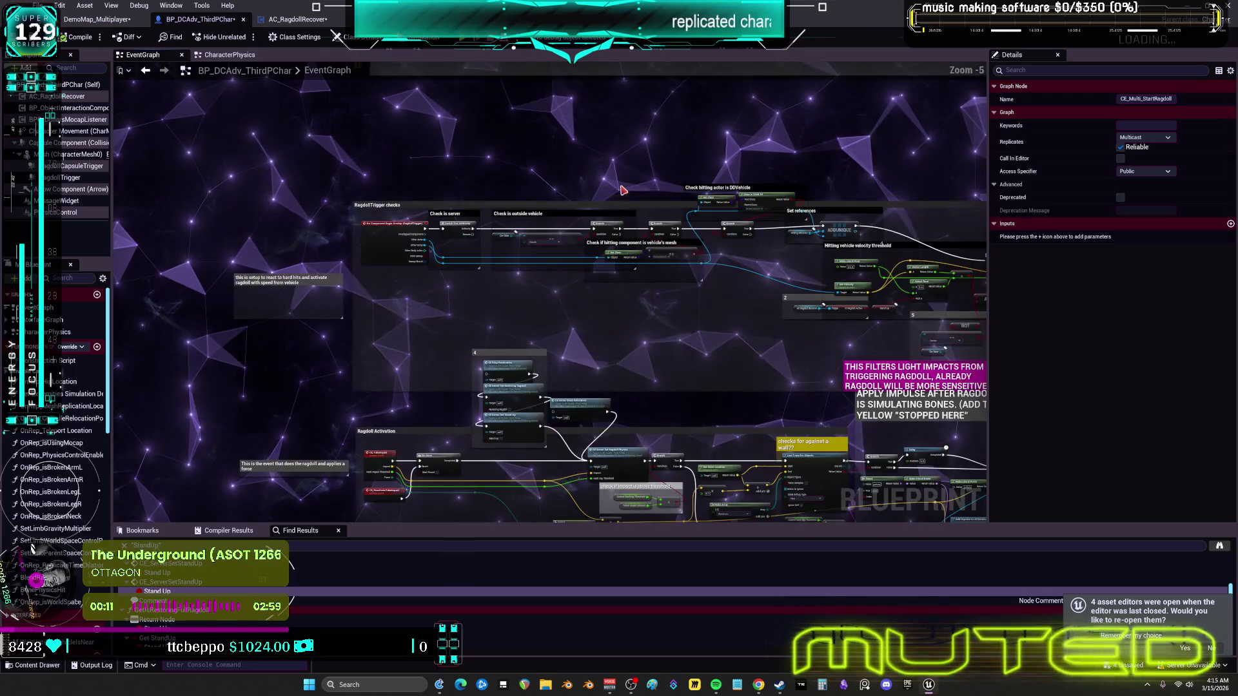
pyautogui.scroll(2, 686, 254)
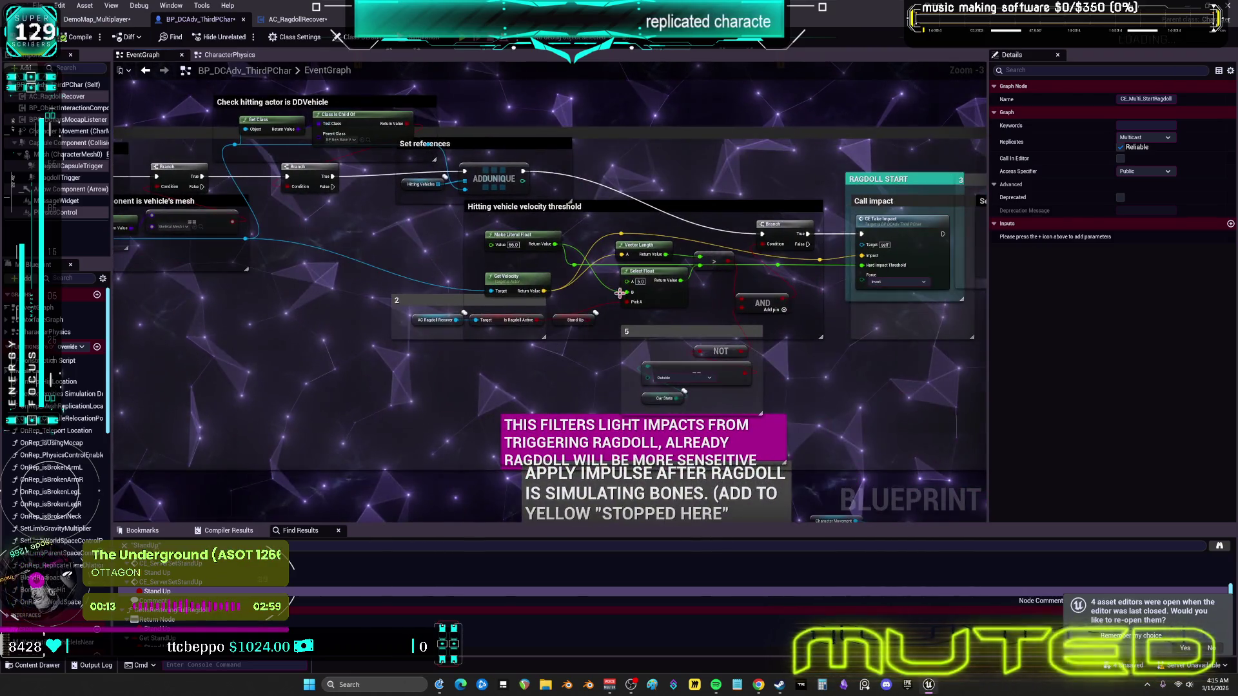
pyautogui.moveTo(562, 278); pyautogui.dragTo(278, 241)
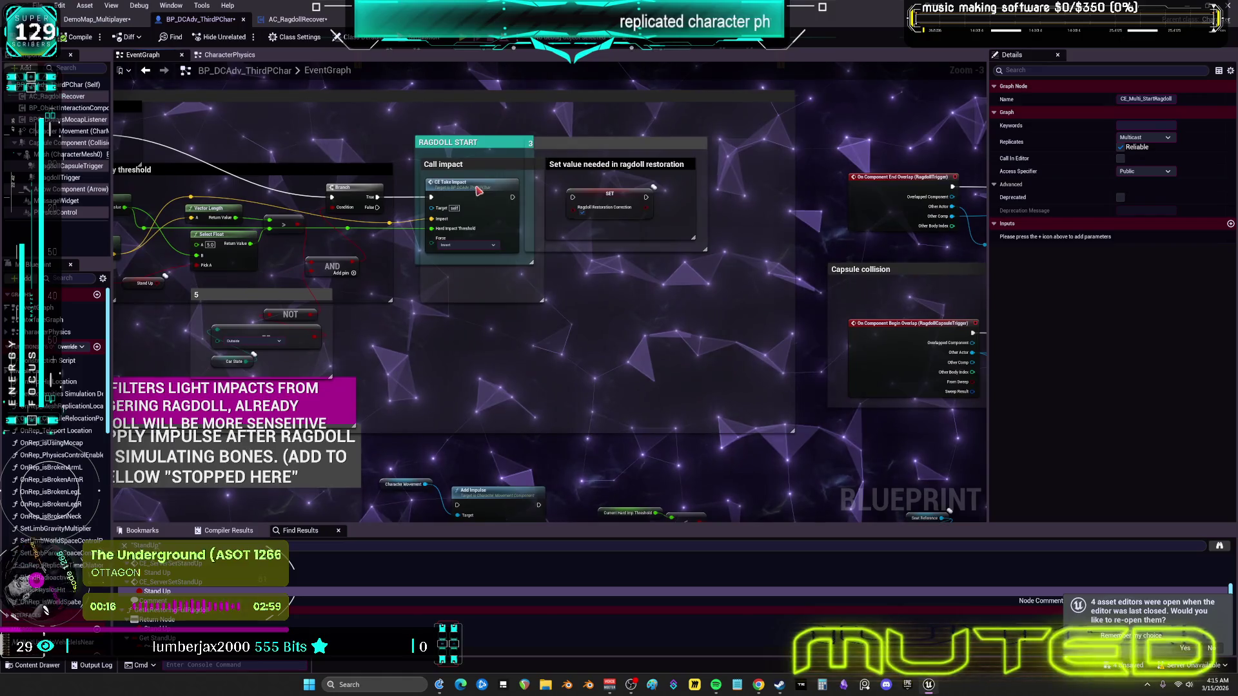
# Step: Jump to CE_TakeImpact and pan over the Branch, AND and Add Impulse nodes
pyautogui.doubleClick(478, 191)
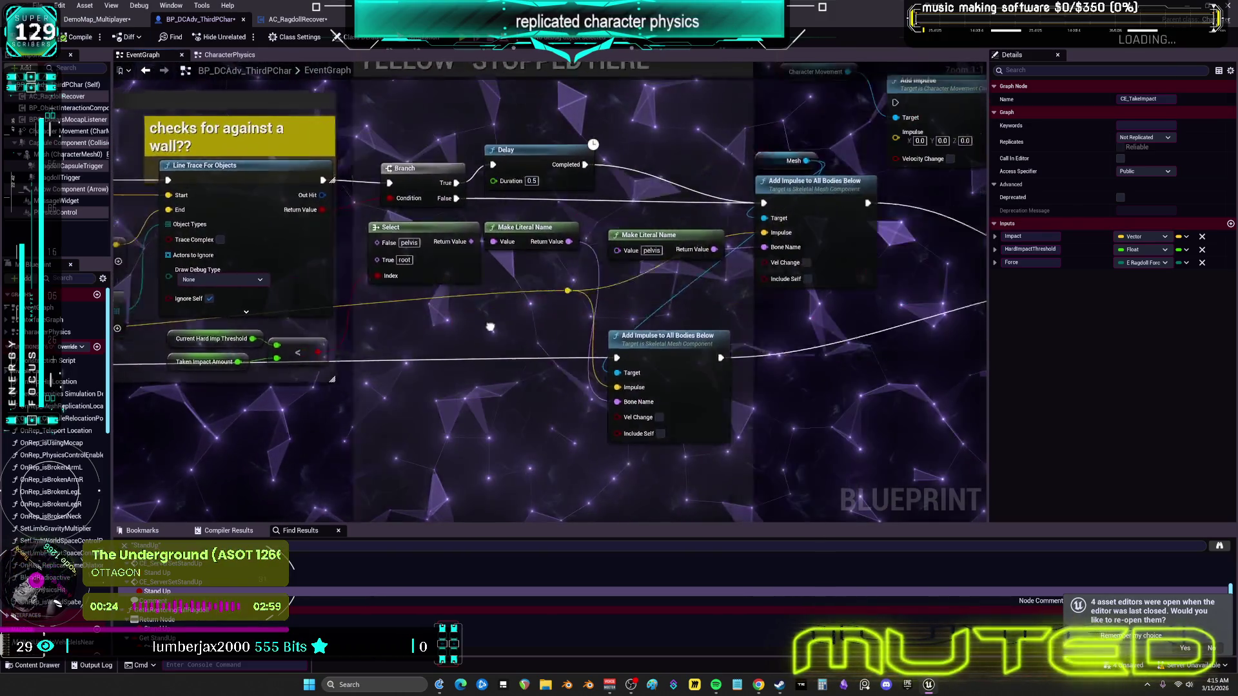
pyautogui.moveTo(491, 327); pyautogui.dragTo(436, 324)
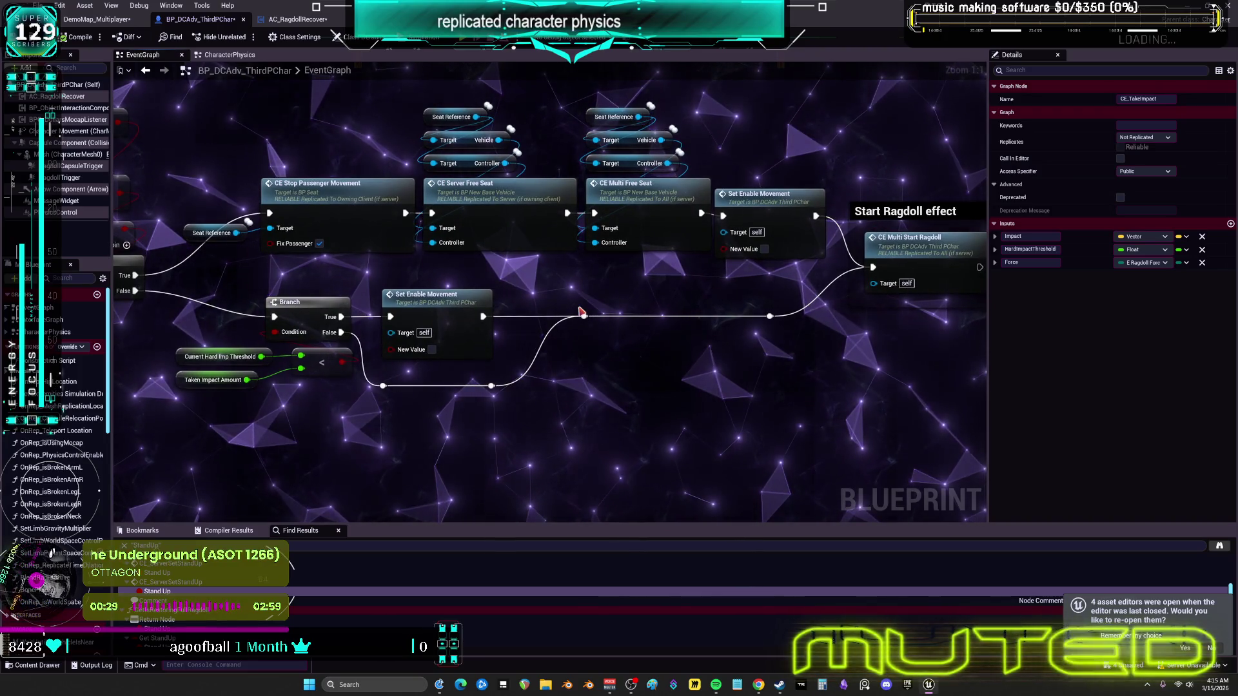
pyautogui.moveTo(535, 280); pyautogui.dragTo(745, 247)
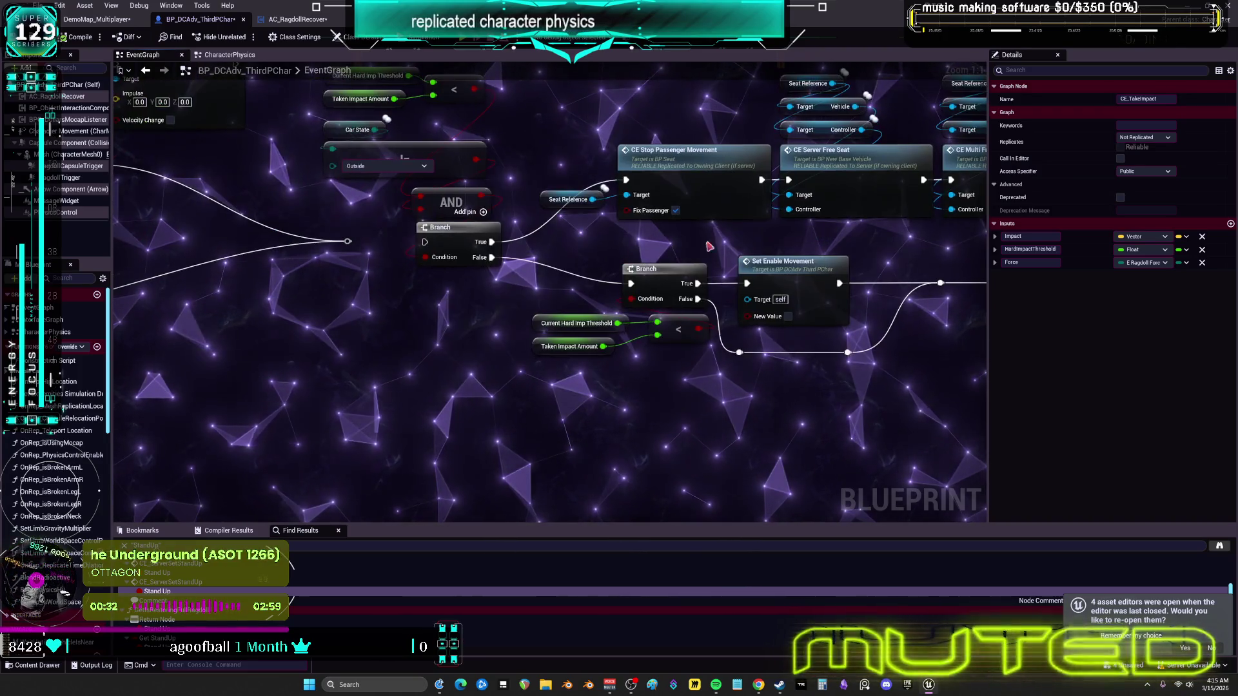
pyautogui.moveTo(420, 295); pyautogui.dragTo(409, 356)
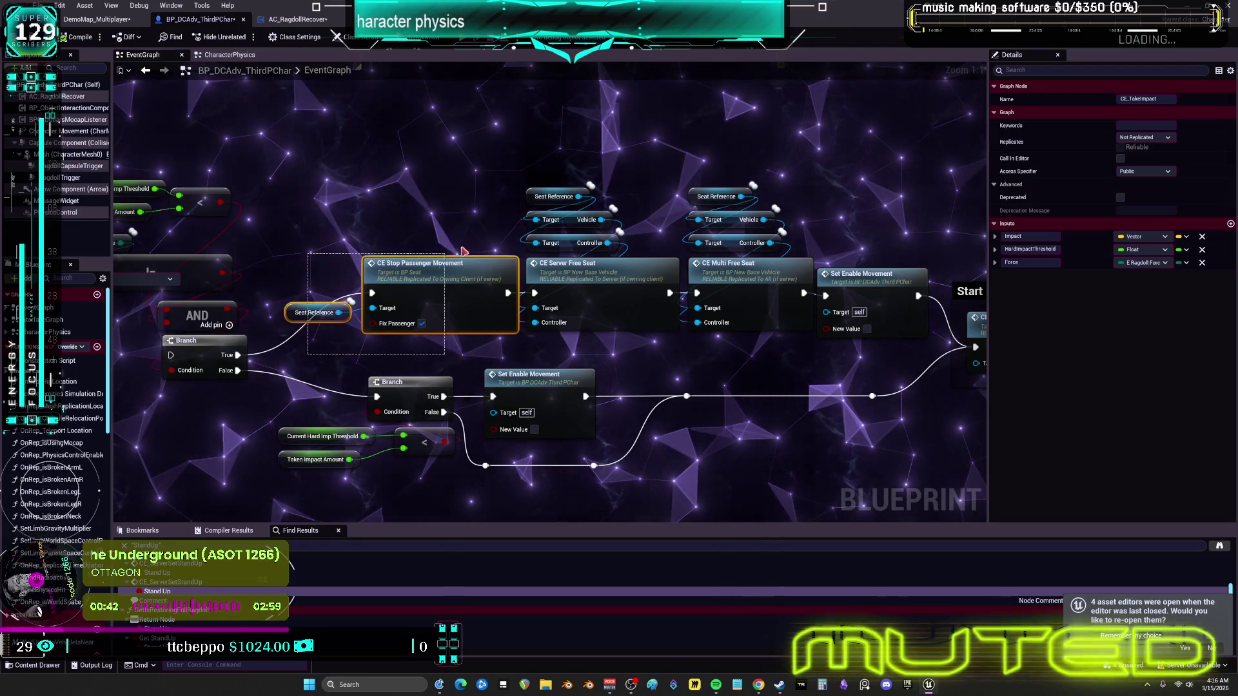
# Step: Select the passenger-seat release nodes and drag the reroute point down beneath them
pyautogui.moveTo(609, 202); pyautogui.dragTo(784, 193)
pyautogui.moveTo(872, 188)
pyautogui.mouseDown()
pyautogui.moveTo(782, 225)
pyautogui.moveTo(713, 199)
pyautogui.mouseUp()
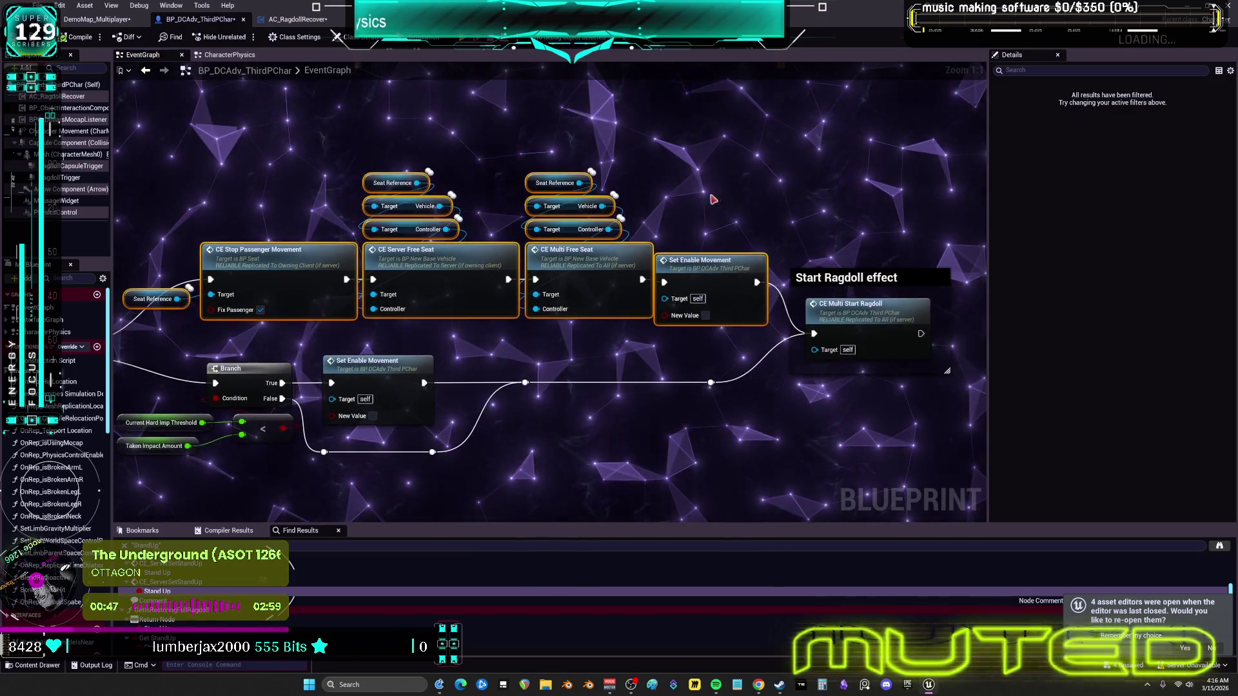
pyautogui.moveTo(828, 313); pyautogui.dragTo(856, 304)
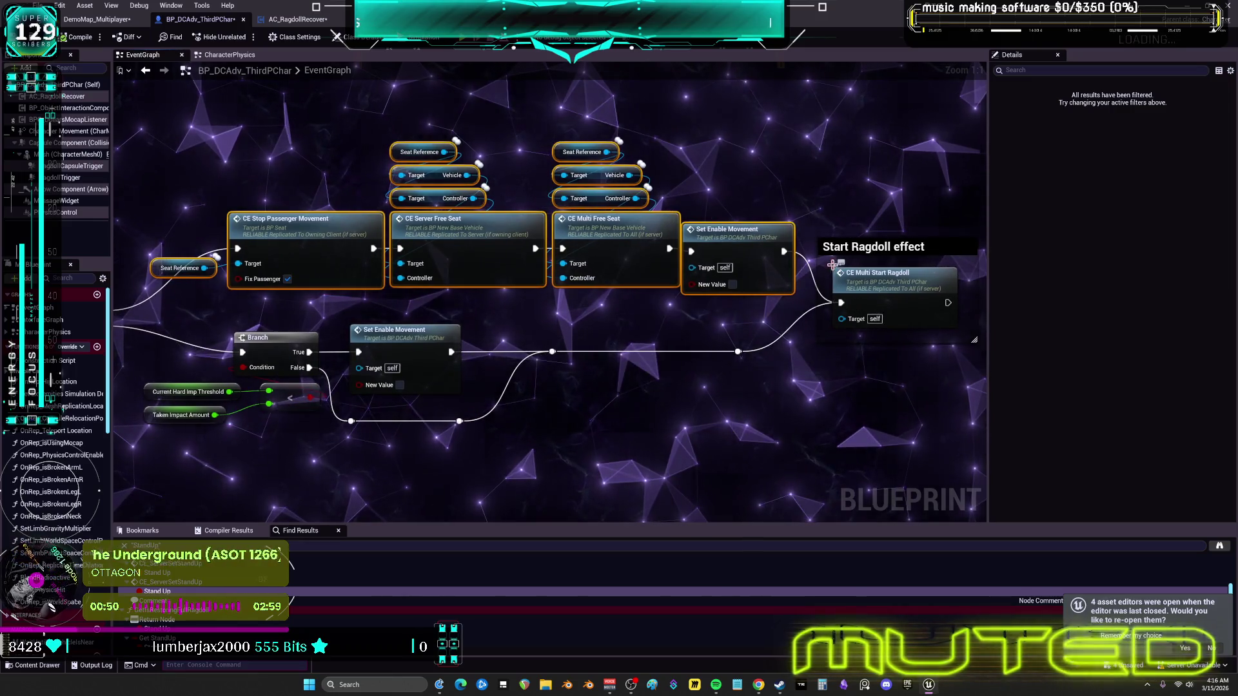
pyautogui.scroll(-3, 835, 271)
pyautogui.moveTo(365, 211)
pyautogui.mouseDown()
pyautogui.moveTo(552, 221)
pyautogui.moveTo(561, 262)
pyautogui.moveTo(503, 374)
pyautogui.moveTo(305, 364)
pyautogui.moveTo(782, 390)
pyautogui.mouseUp()
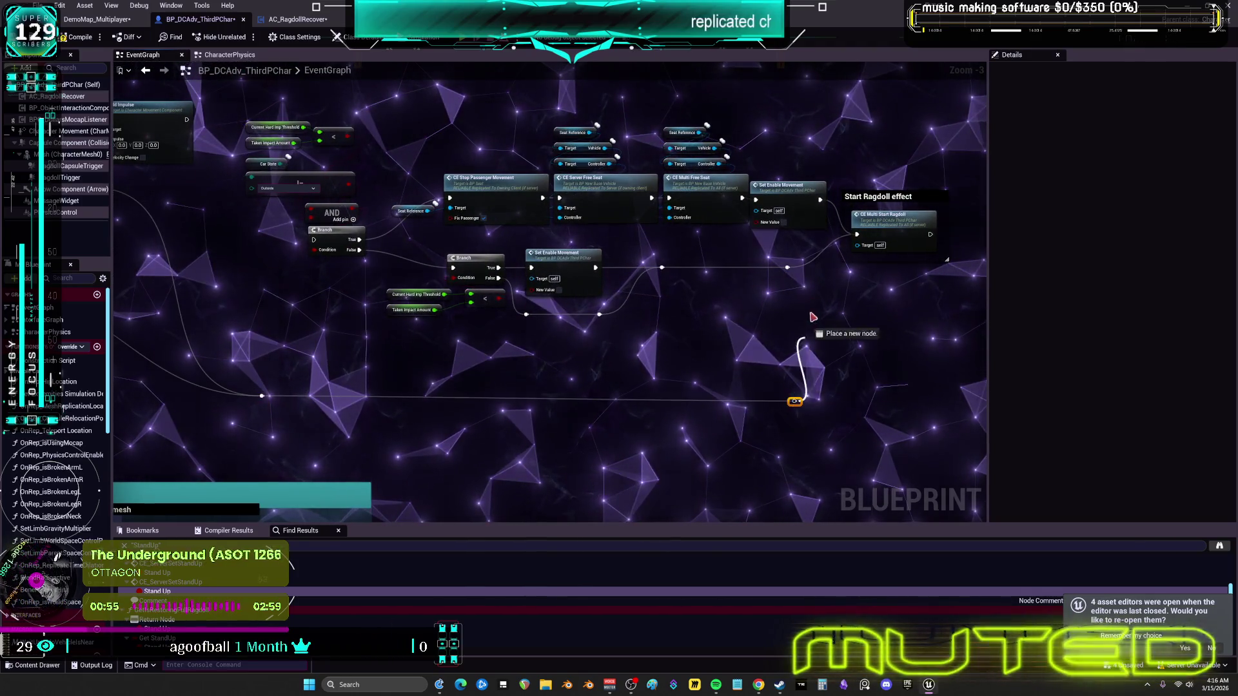
# Step: At CE_Multi_StartRagdoll, move the Went Through Something check beside the Check Ragdoll Under Floor node
pyautogui.doubleClick(882, 241)
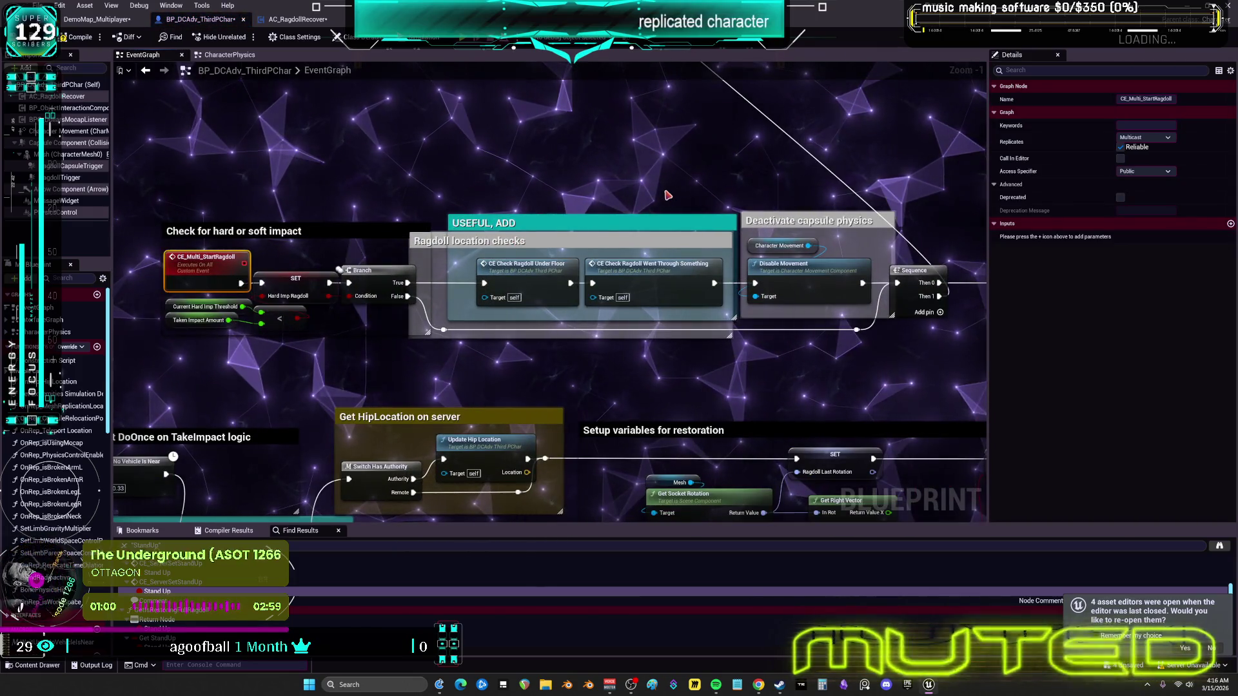
pyautogui.click(521, 272)
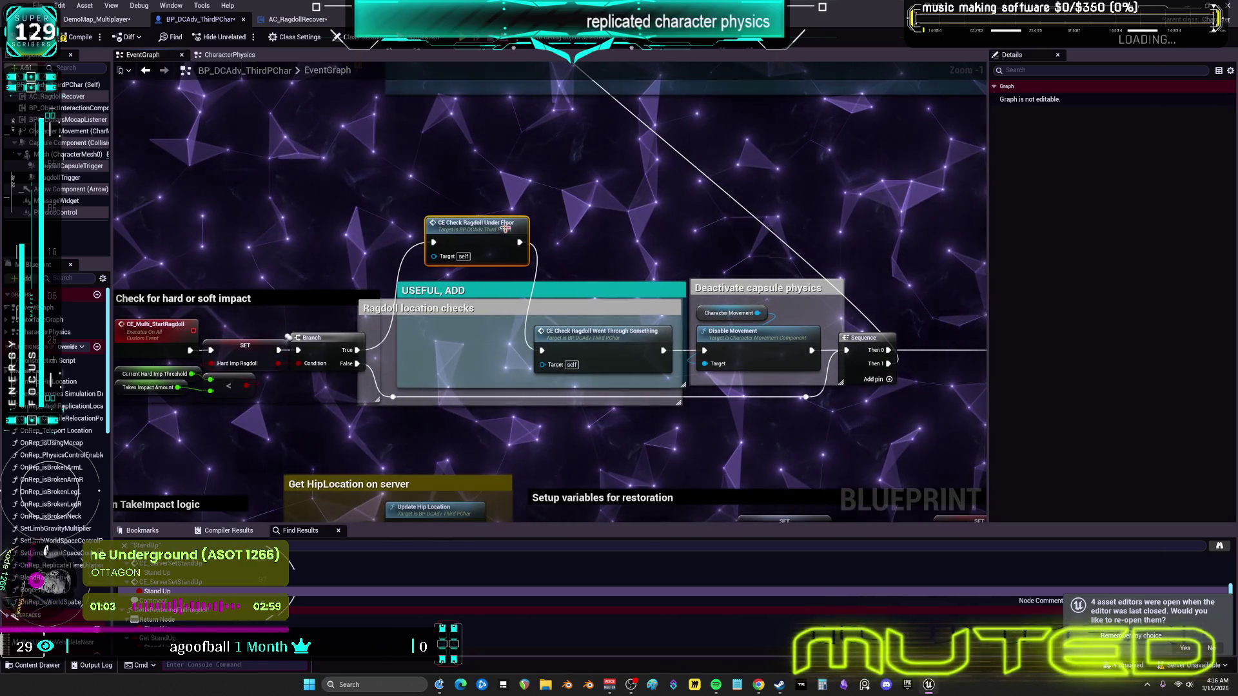
pyautogui.moveTo(605, 350); pyautogui.dragTo(598, 242)
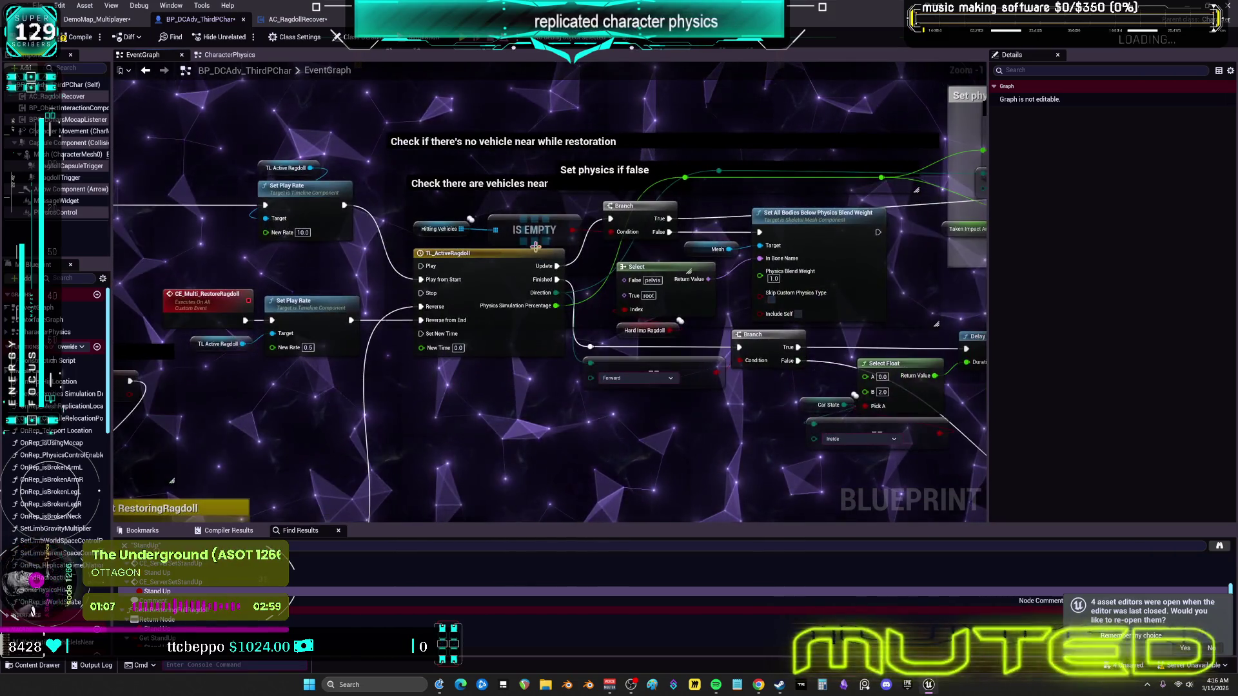
# Step: Pan past the Avoid blend, Select Float and Clamp nodes to the end-ragdoll requirements group
pyautogui.moveTo(856, 176)
pyautogui.mouseDown()
pyautogui.moveTo(585, 229)
pyautogui.moveTo(409, 214)
pyautogui.moveTo(523, 174)
pyautogui.mouseUp()
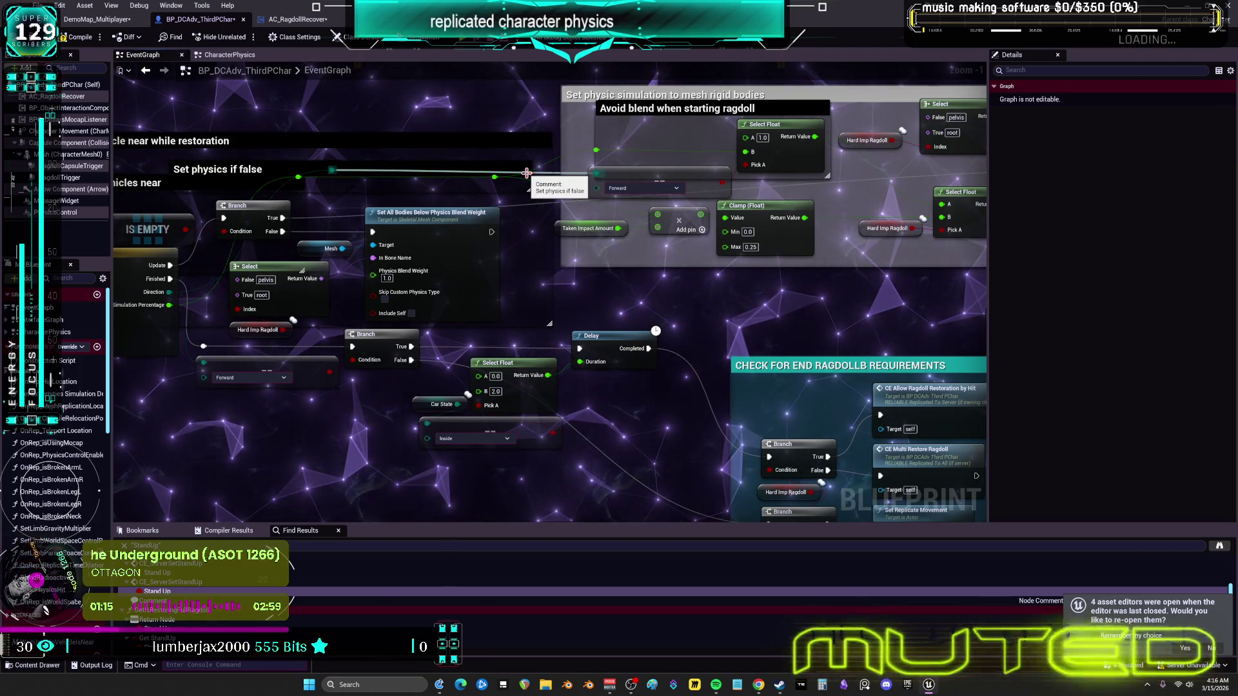
pyautogui.moveTo(358, 229)
pyautogui.mouseDown()
pyautogui.moveTo(578, 248)
pyautogui.moveTo(1013, 348)
pyautogui.moveTo(1225, 535)
pyautogui.moveTo(1129, 354)
pyautogui.moveTo(709, 329)
pyautogui.mouseUp()
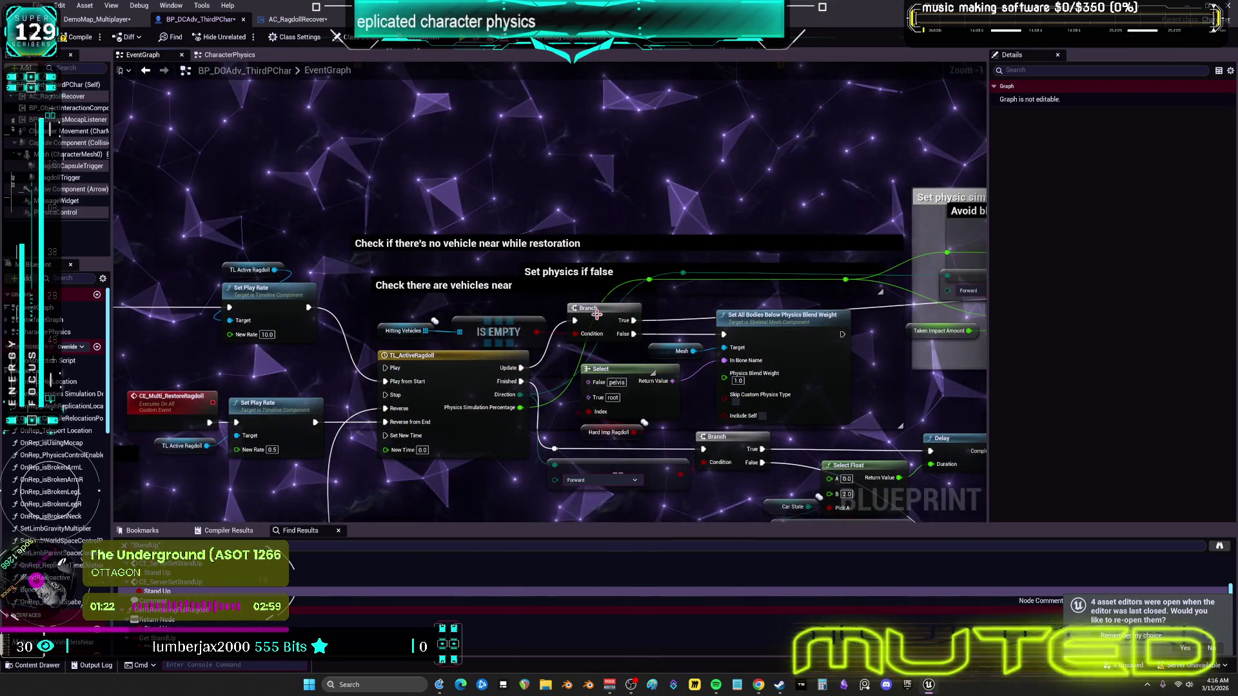
pyautogui.moveTo(716, 225)
pyautogui.mouseDown()
pyautogui.moveTo(558, 217)
pyautogui.moveTo(569, 171)
pyautogui.mouseUp()
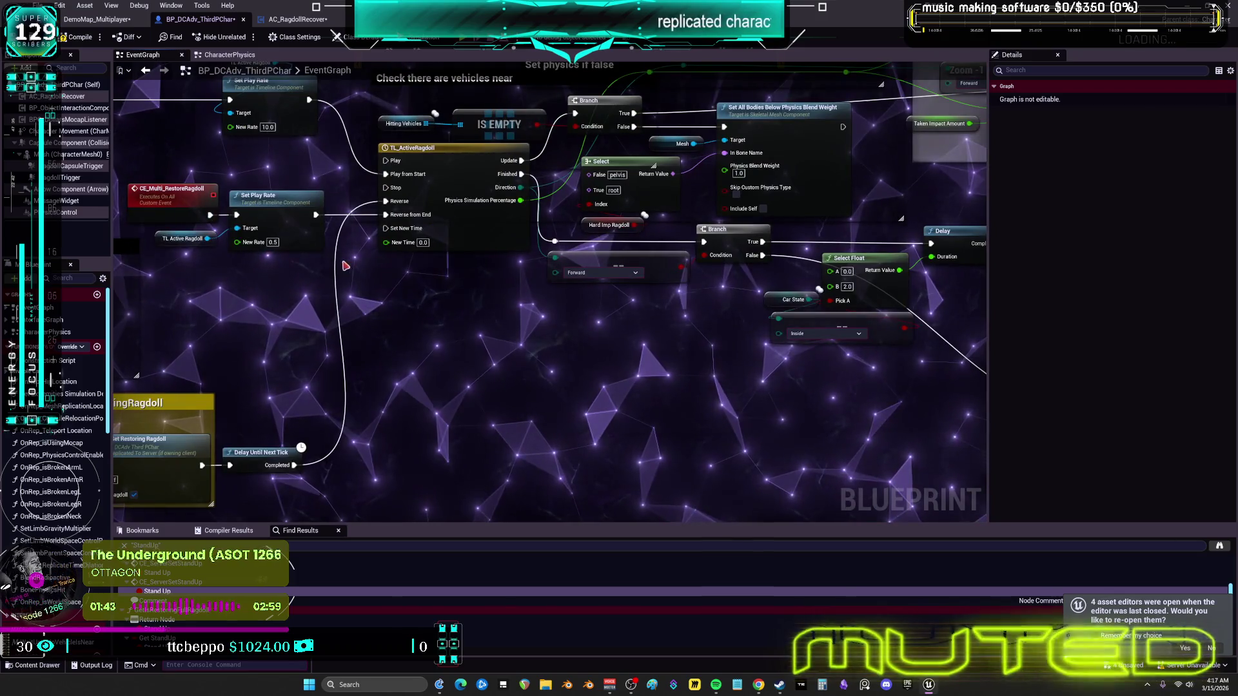
pyautogui.scroll(-3, 527, 282)
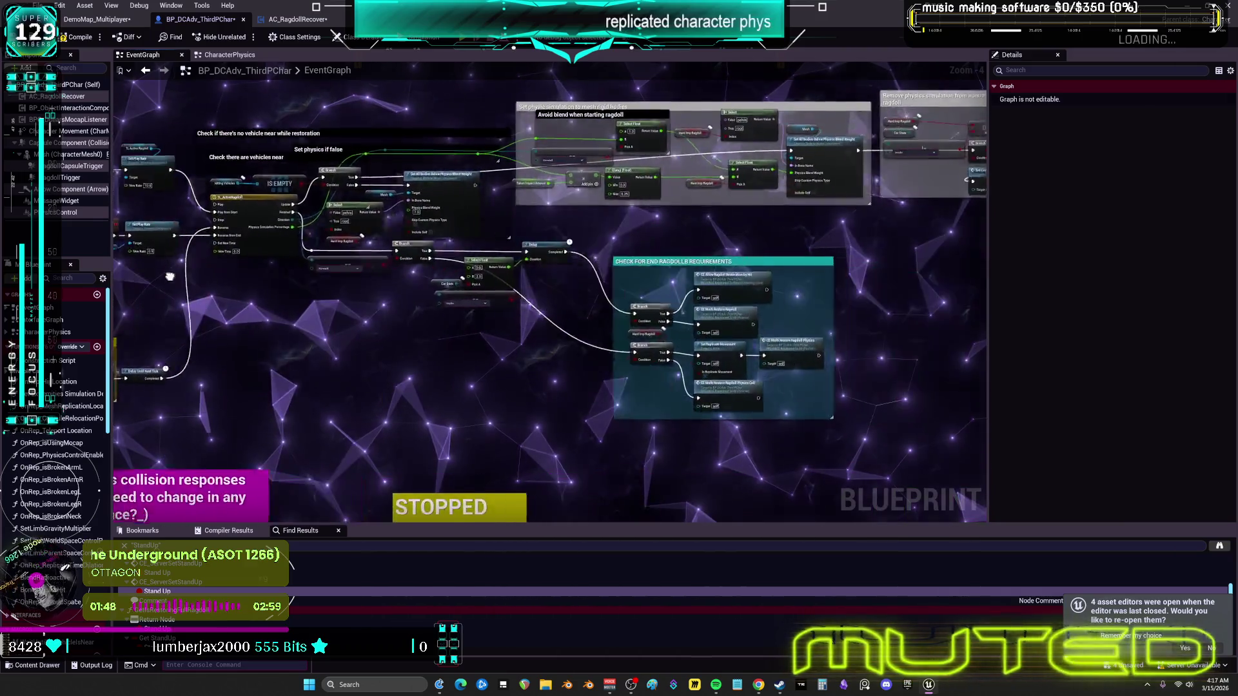
pyautogui.moveTo(383, 230); pyautogui.dragTo(748, 216)
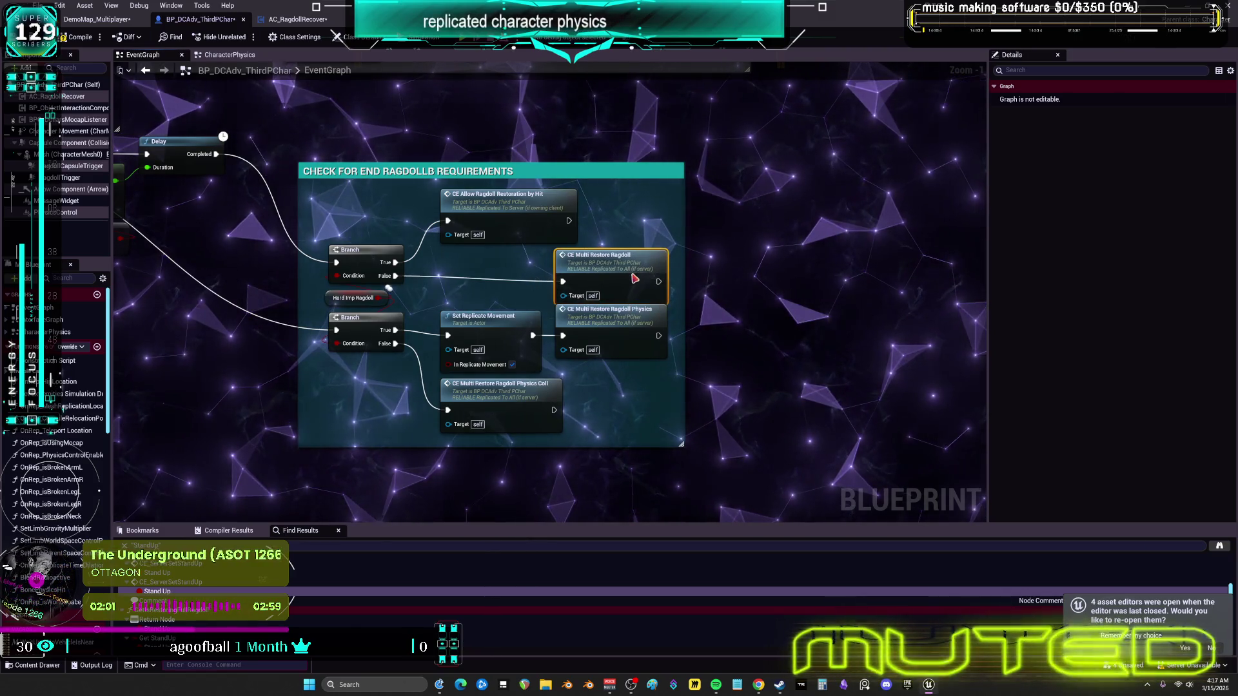
# Step: Follow the Restore Ragdoll and Restore Ragdoll Physics events through the stand-up, lerp and reattach sections
pyautogui.doubleClick(632, 277)
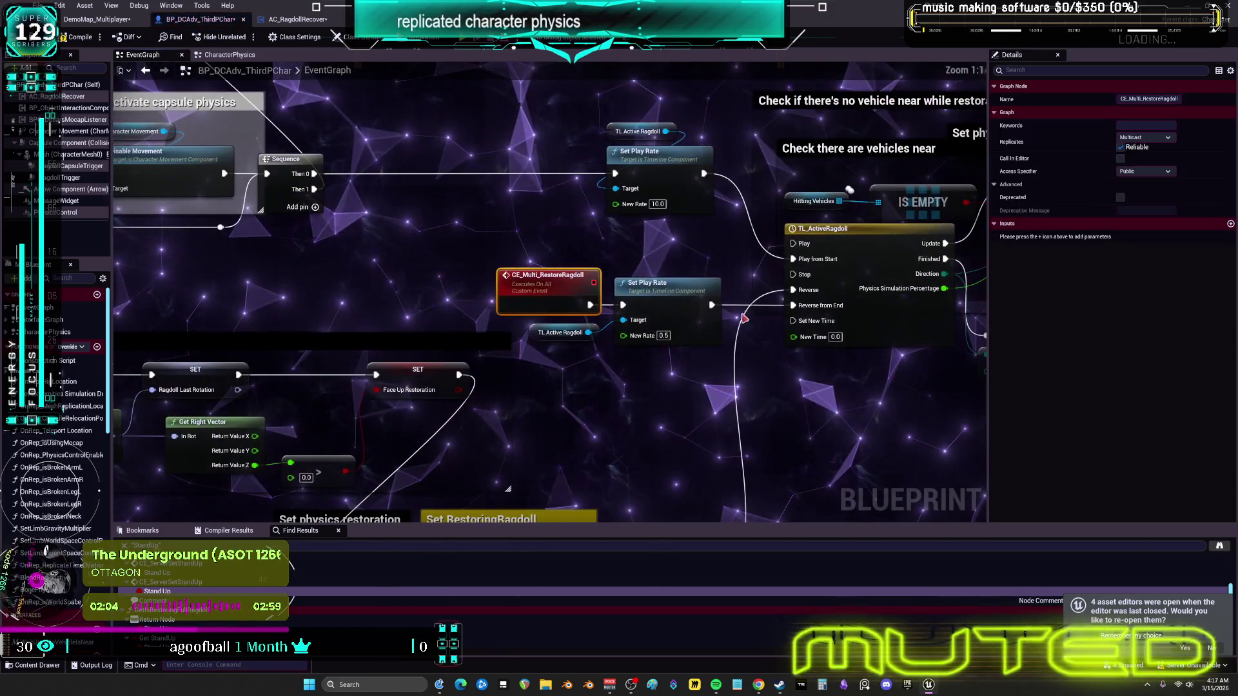
pyautogui.moveTo(699, 348)
pyautogui.mouseDown()
pyautogui.moveTo(584, 319)
pyautogui.moveTo(523, 280)
pyautogui.moveTo(584, 305)
pyautogui.mouseUp()
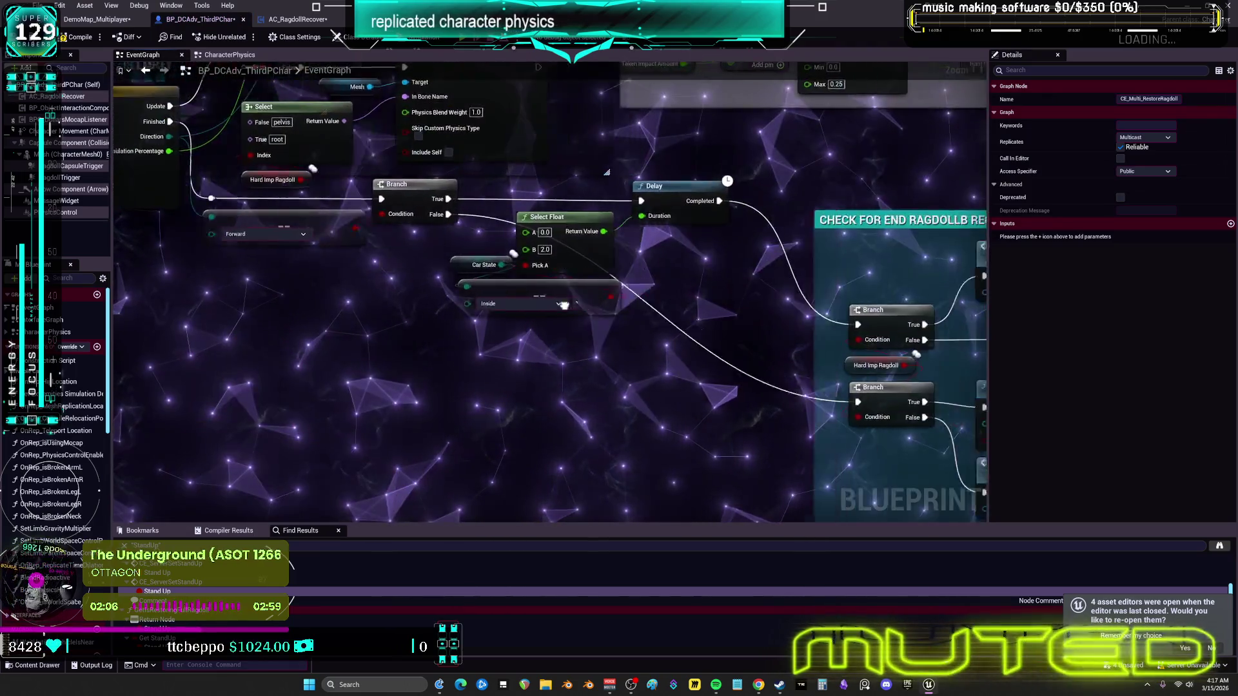
pyautogui.doubleClick(673, 311)
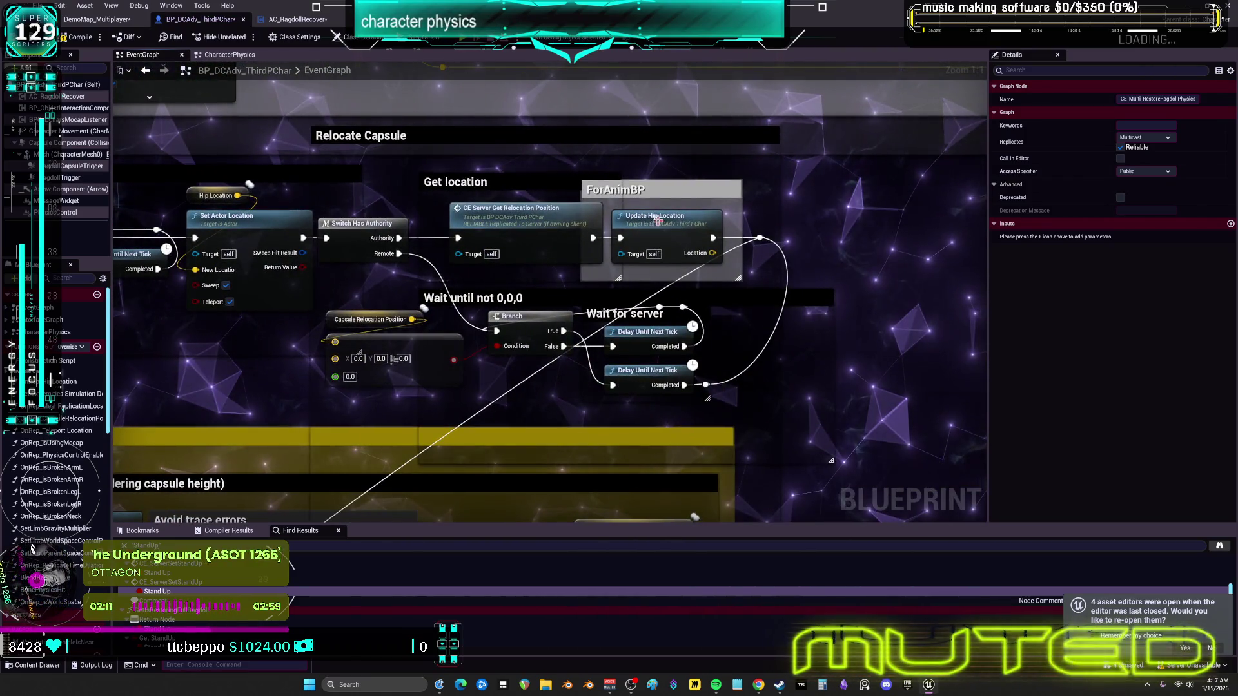
pyautogui.moveTo(681, 396); pyautogui.dragTo(940, 105)
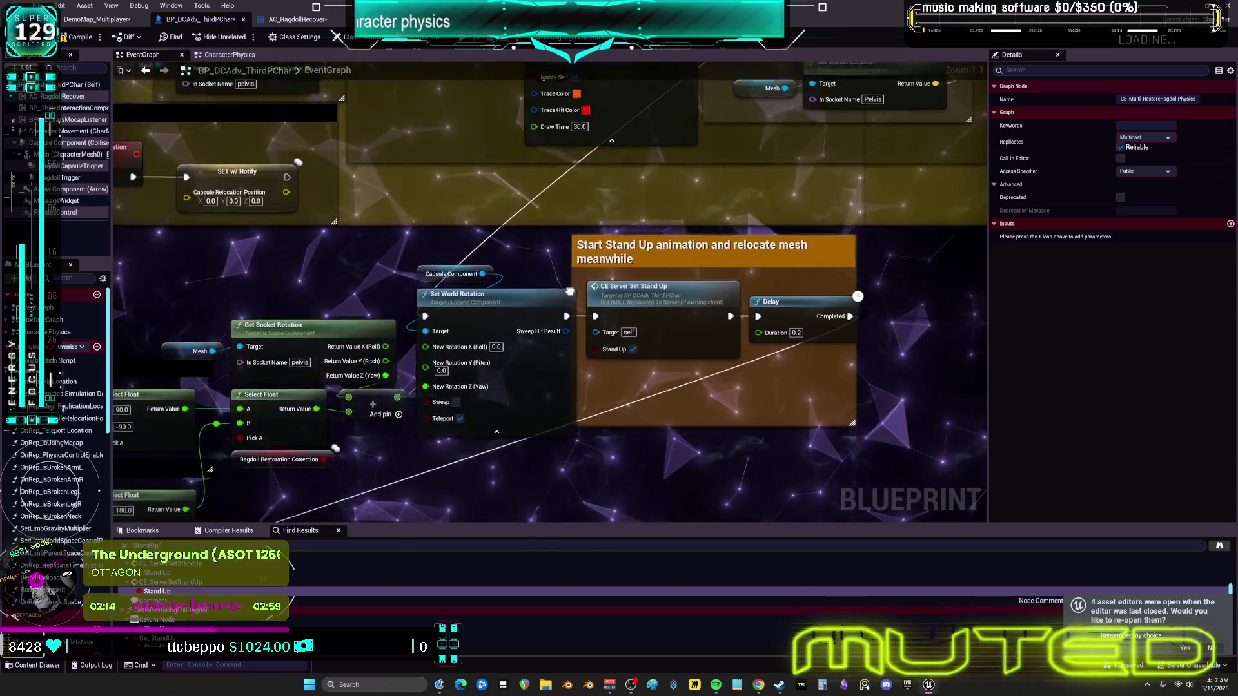
pyautogui.moveTo(570, 298); pyautogui.dragTo(598, 241)
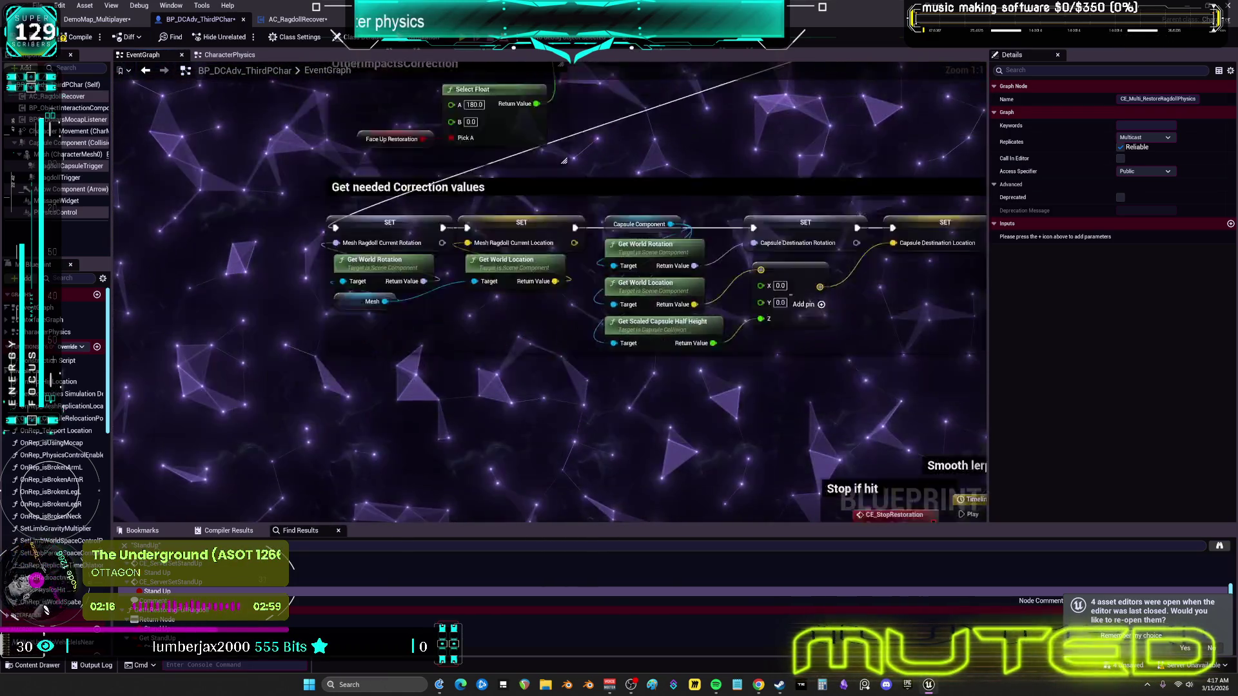
pyautogui.moveTo(564, 160); pyautogui.dragTo(661, 119)
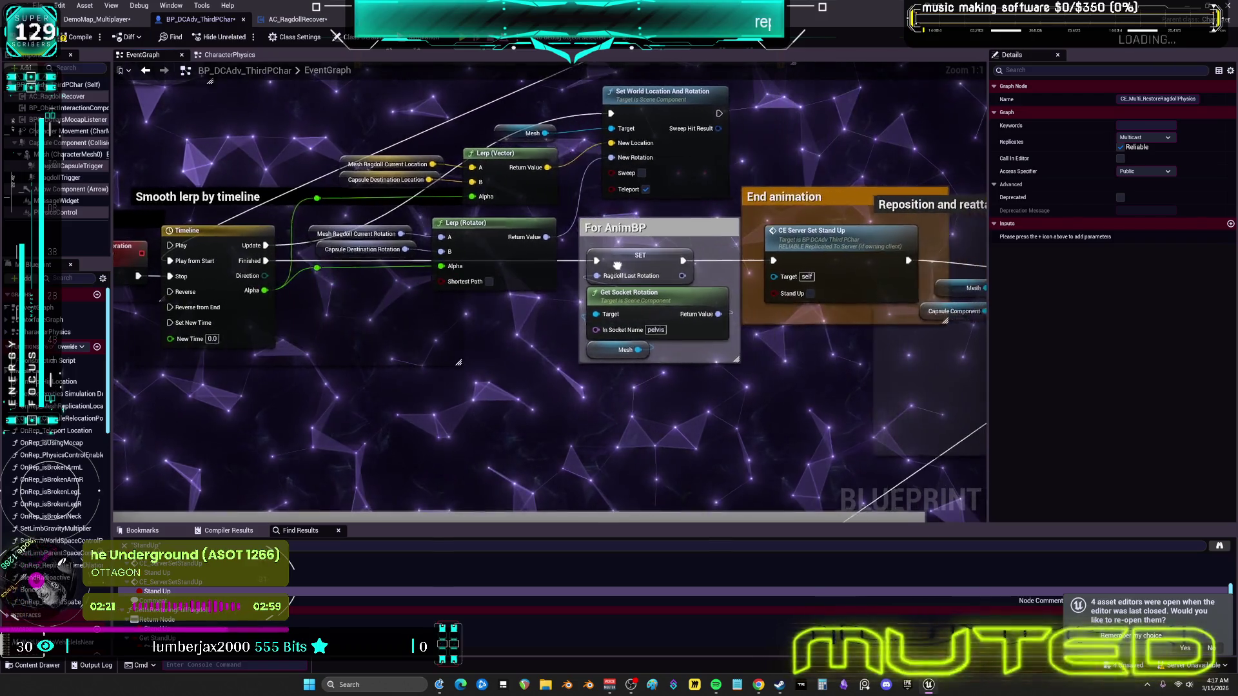
pyautogui.moveTo(590, 267); pyautogui.dragTo(532, 276)
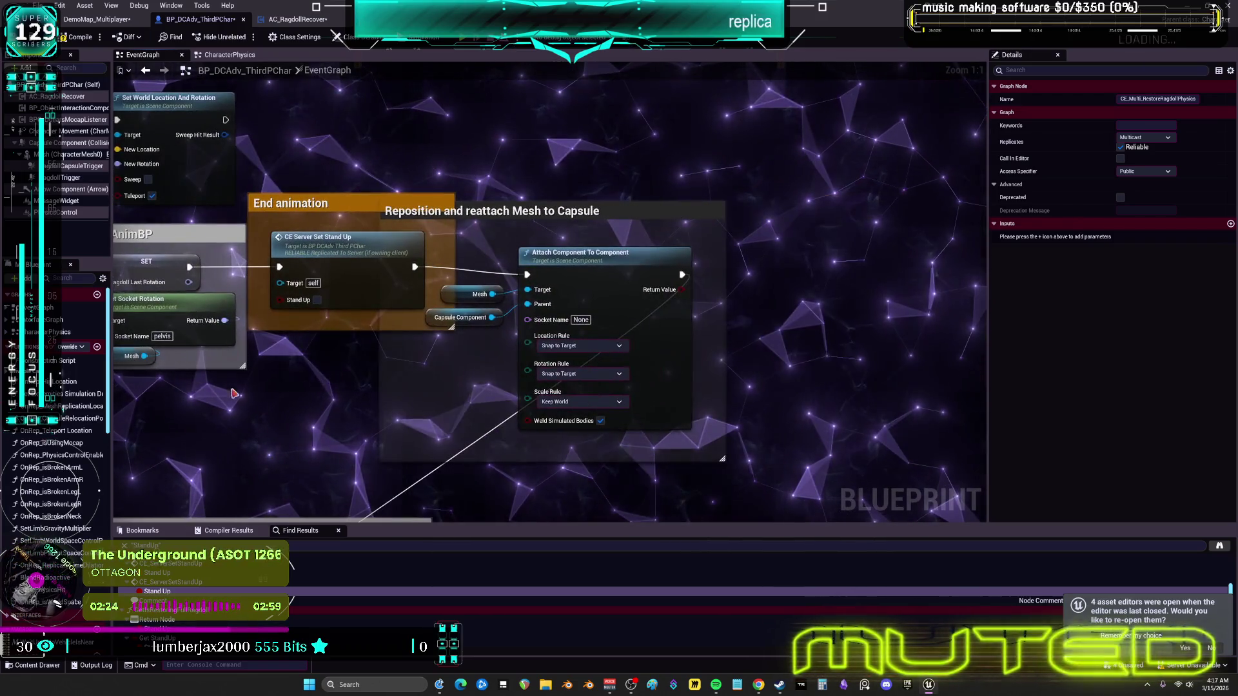
# Step: Review the ejected-case and capsule collision restore sections, then select the CE Server Set Restoring Ragdoll call
pyautogui.moveTo(234, 386)
pyautogui.mouseDown()
pyautogui.moveTo(710, 122)
pyautogui.moveTo(528, 98)
pyautogui.mouseUp()
pyautogui.moveTo(987, 137)
pyautogui.mouseDown()
pyautogui.moveTo(821, 306)
pyautogui.moveTo(608, 270)
pyautogui.mouseUp()
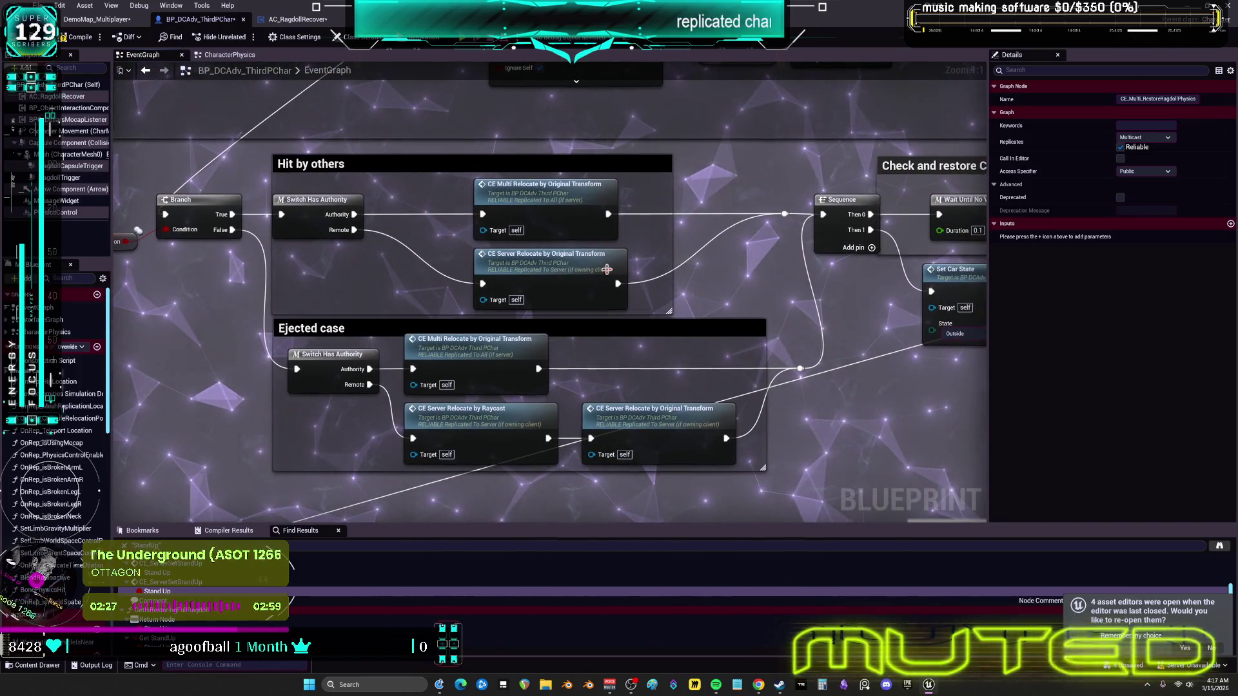
pyautogui.moveTo(855, 335); pyautogui.dragTo(694, 335)
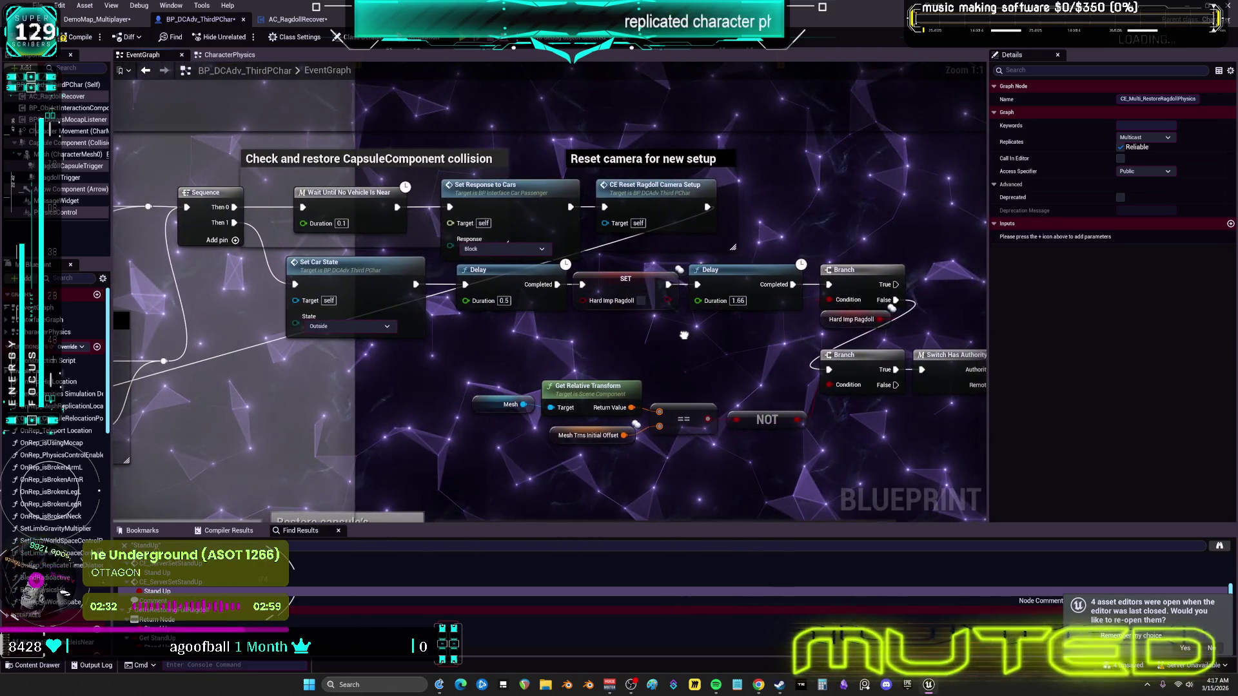
pyautogui.moveTo(477, 251); pyautogui.dragTo(799, 274)
pyautogui.scroll(-1, 798, 274)
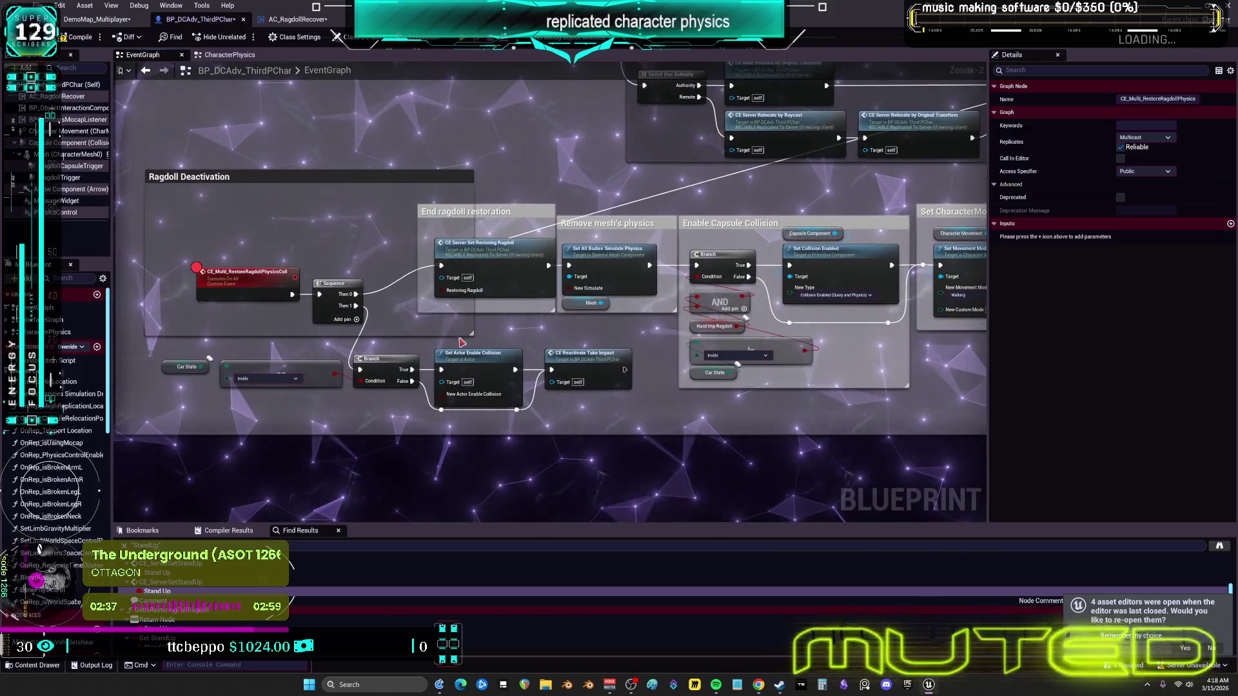
pyautogui.click(494, 258)
pyautogui.moveTo(855, 208); pyautogui.dragTo(165, 184)
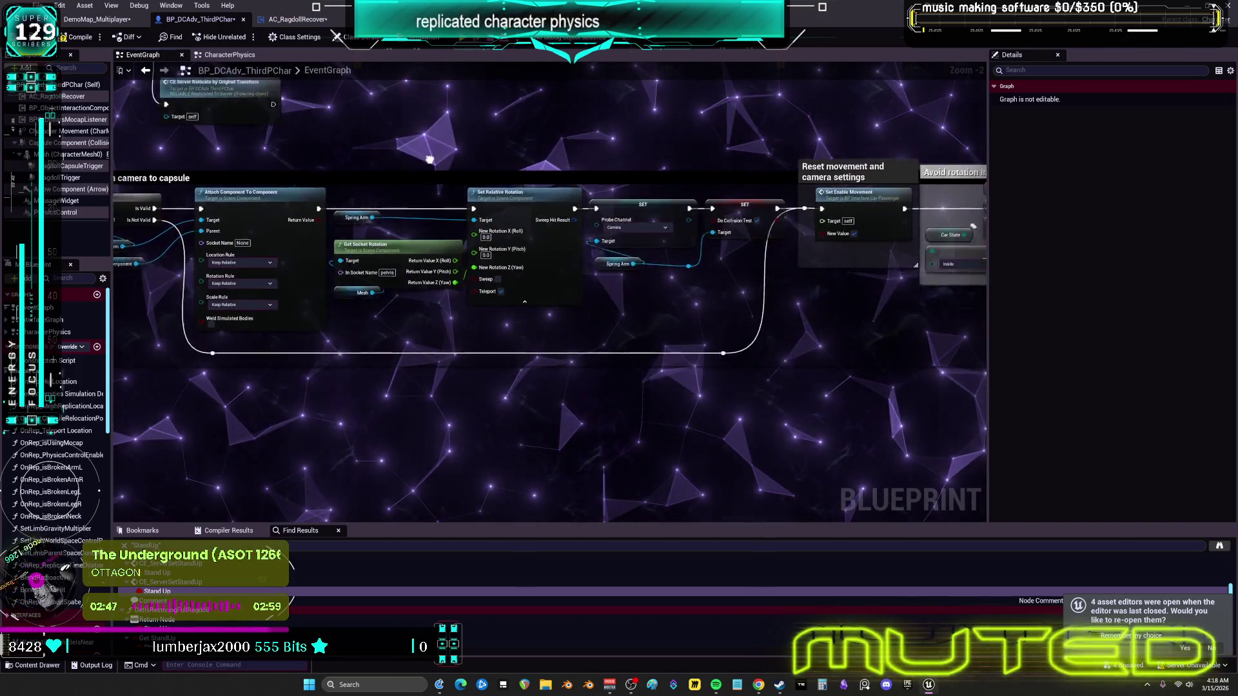
pyautogui.moveTo(595, 157); pyautogui.dragTo(754, 218)
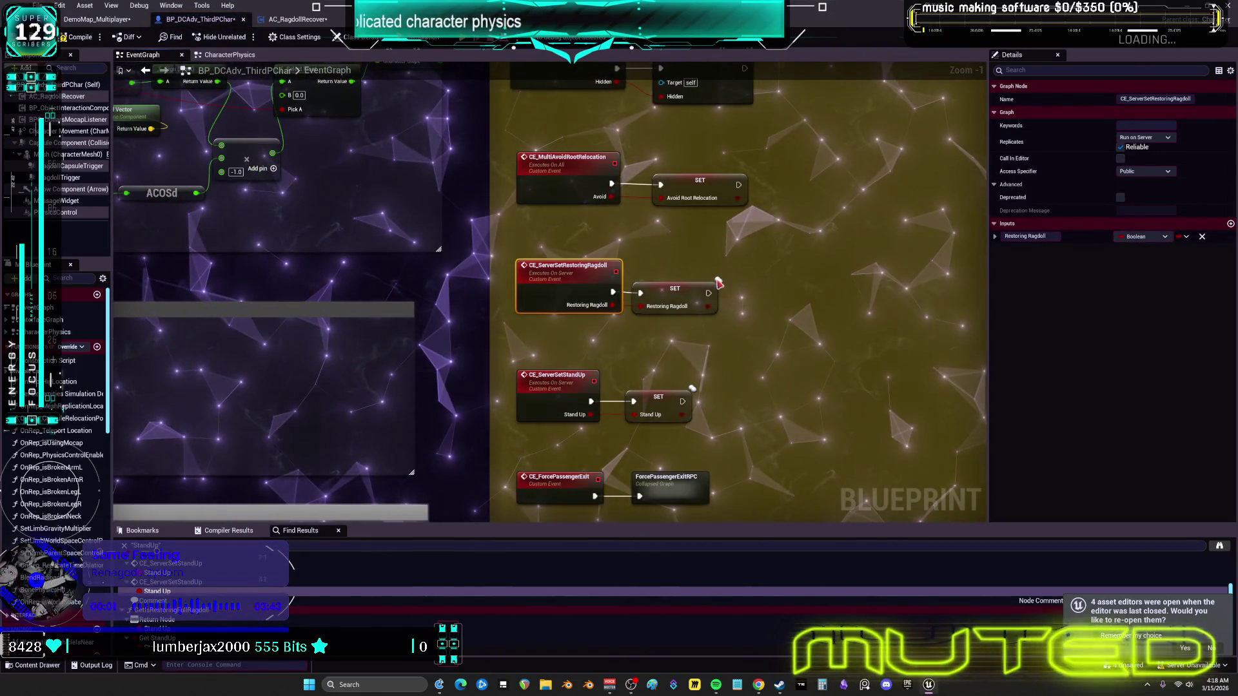
# Step: Return to the Reset DoOnce section and bring up the CE_Multi_EndRagdoll event's actions
pyautogui.click(147, 73)
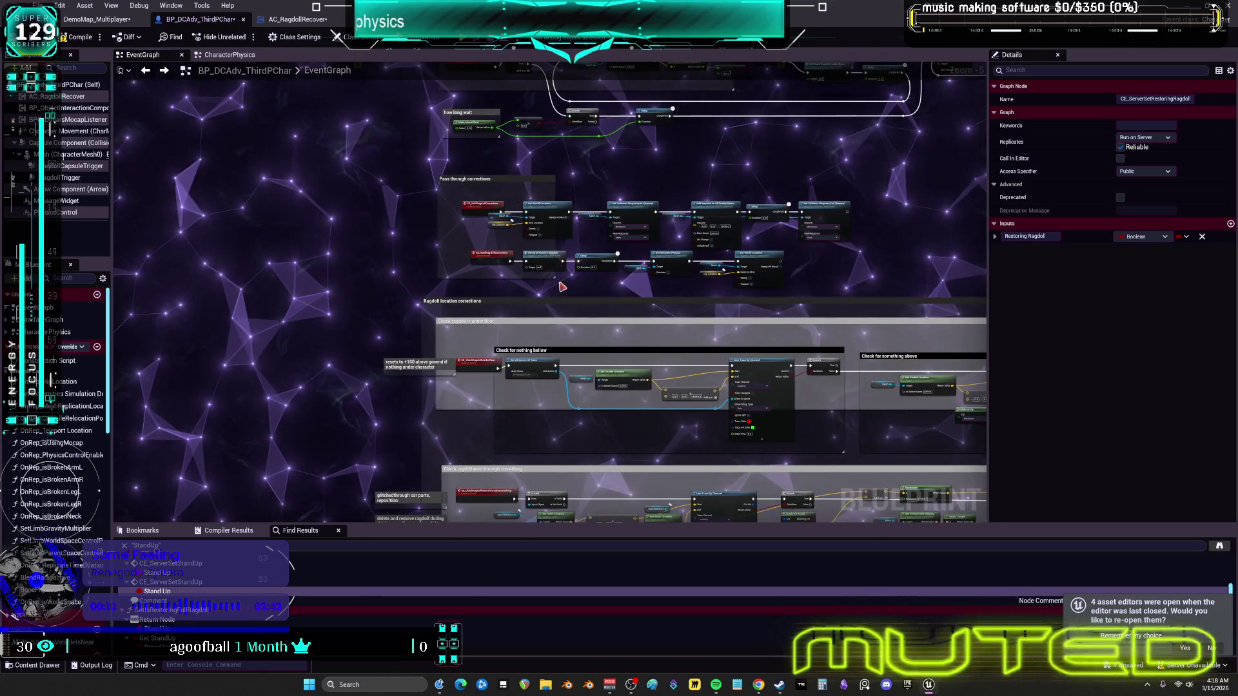
pyautogui.scroll(-2, 613, 232)
pyautogui.moveTo(628, 242); pyautogui.dragTo(568, 388)
pyautogui.moveTo(377, 352)
pyautogui.mouseDown()
pyautogui.moveTo(474, 154)
pyautogui.moveTo(496, 3)
pyautogui.moveTo(499, 251)
pyautogui.moveTo(525, 407)
pyautogui.moveTo(509, 259)
pyautogui.mouseUp()
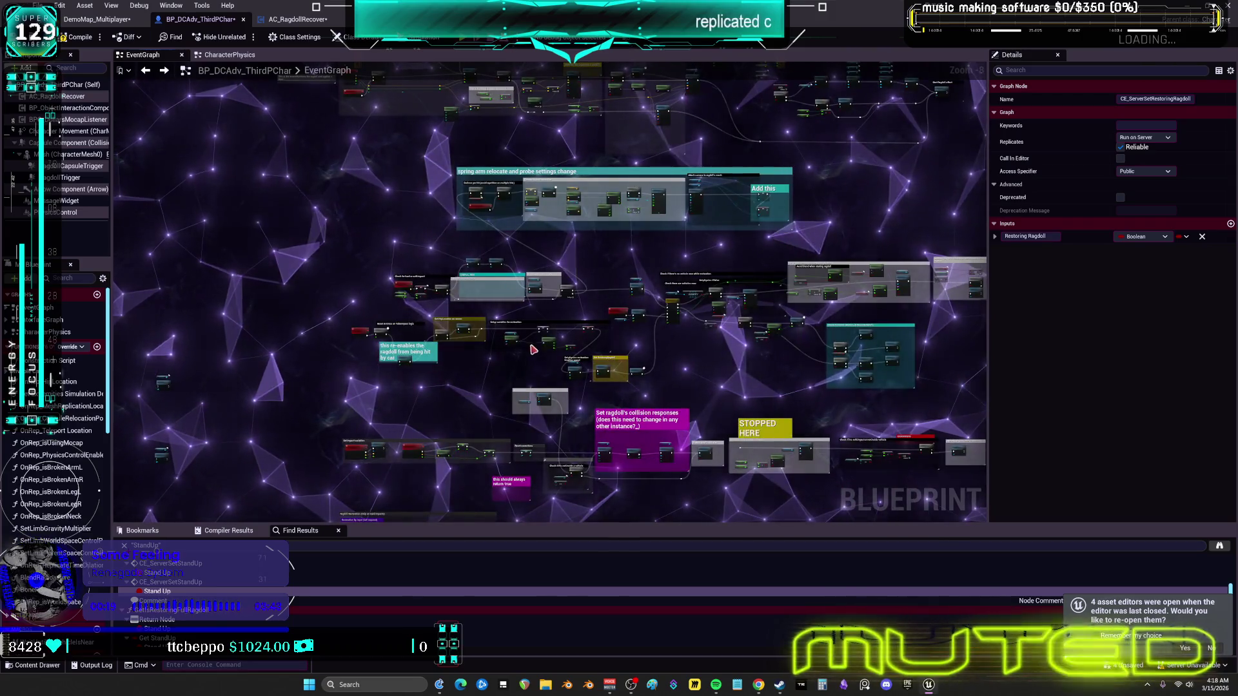
pyautogui.scroll(5, 535, 311)
pyautogui.rightClick(302, 260)
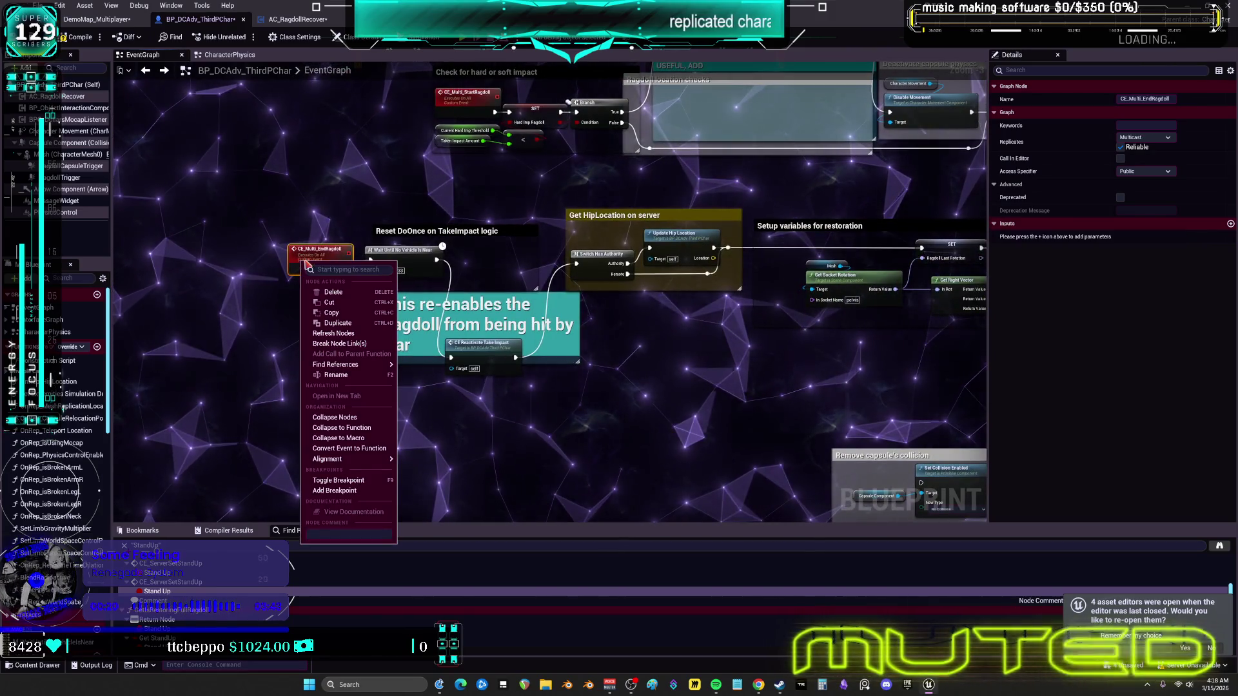
# Step: Find references to CE_Multi_EndRagdoll and jump to its CE Multi End Ragdoll call node
pyautogui.click(426, 369)
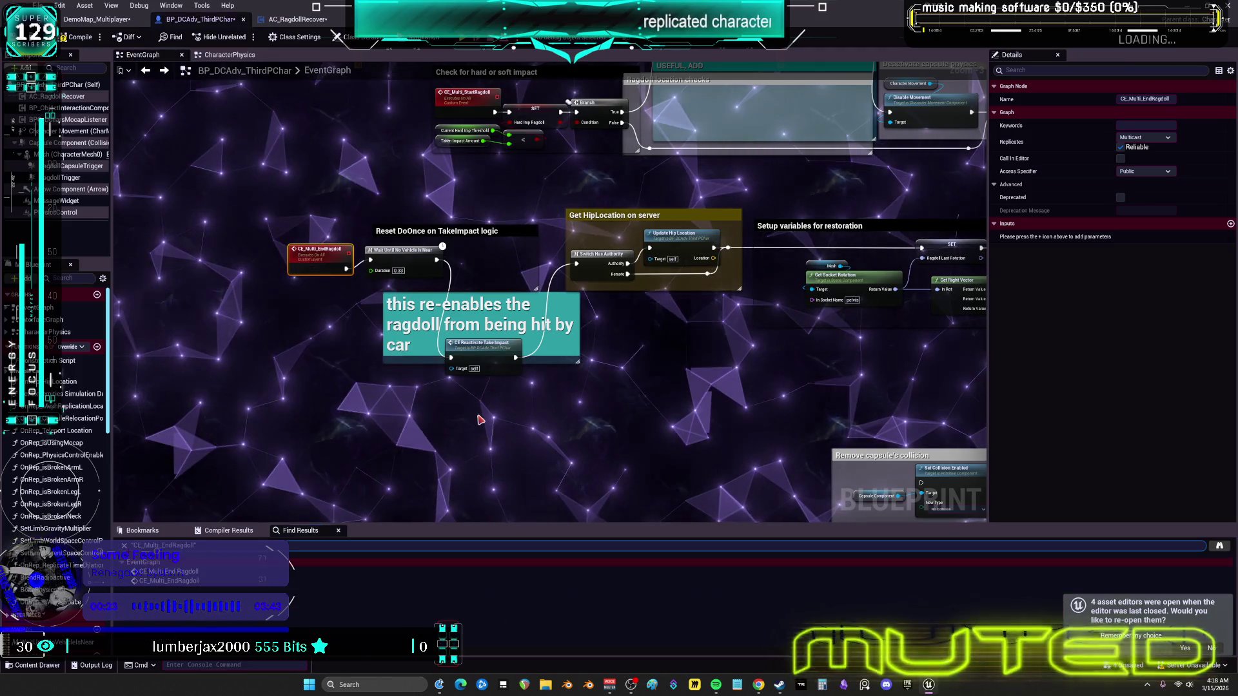
pyautogui.click(173, 581)
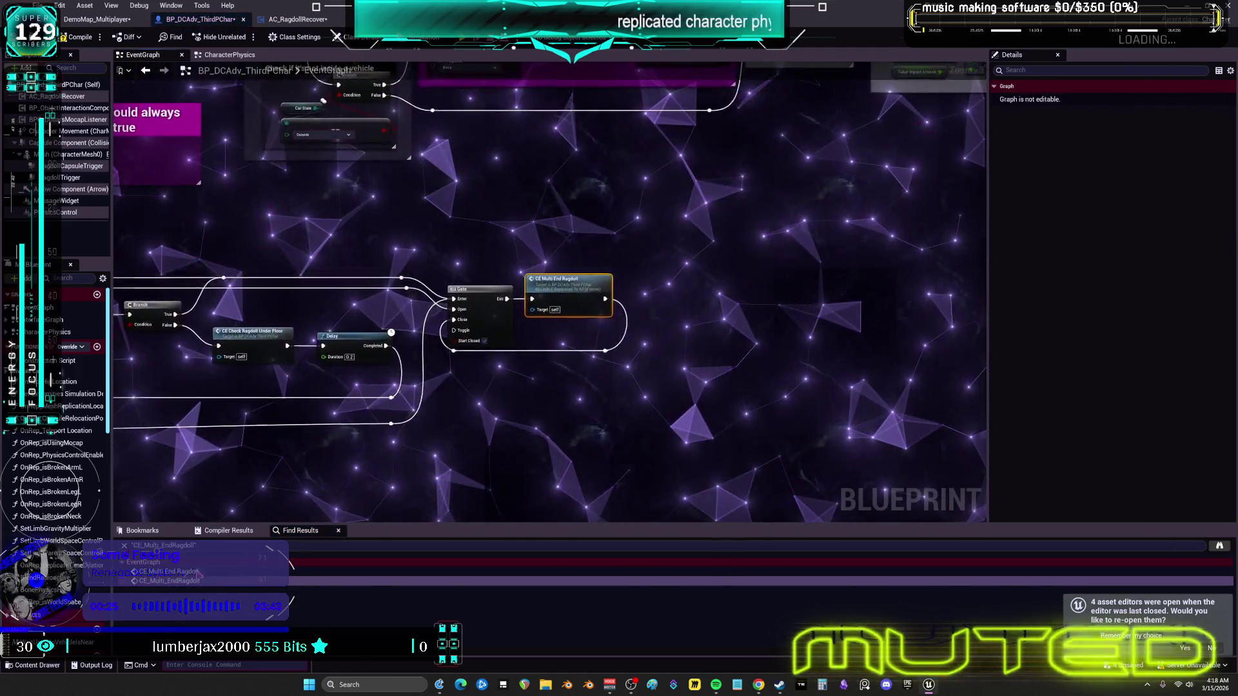
pyautogui.scroll(-1, 725, 320)
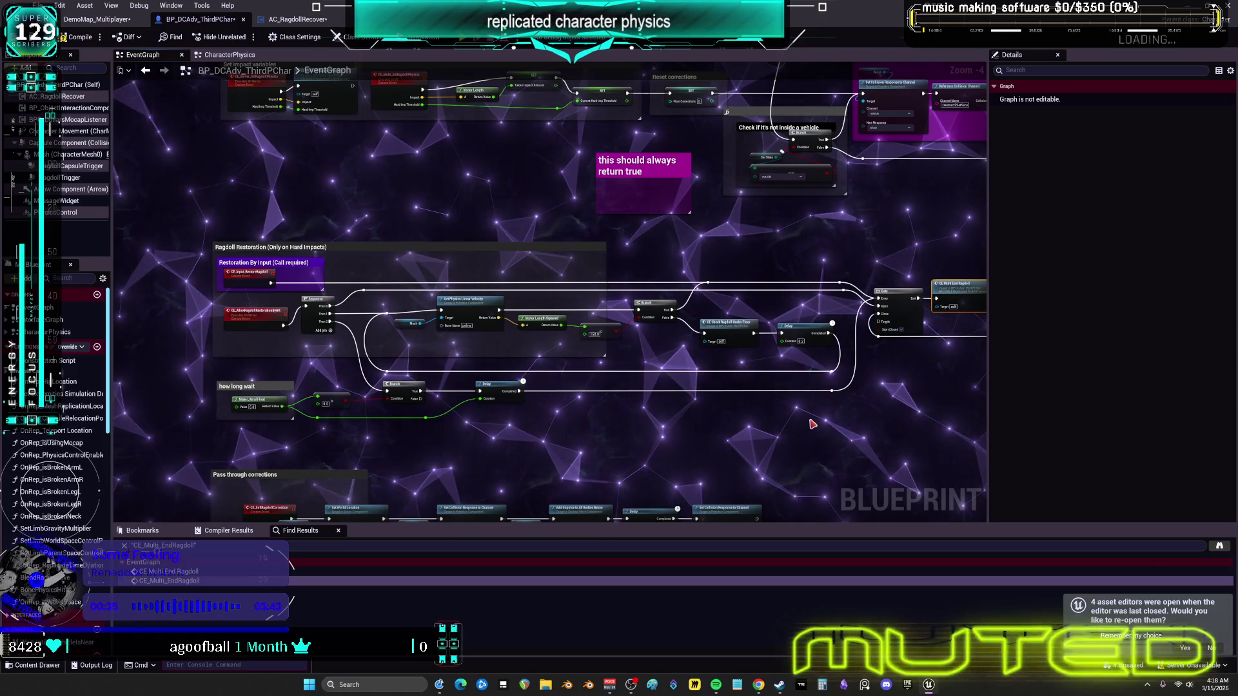
# Step: Inspect the Ragdoll Restoration group's velocity check, Gate and Get Physics Linear Velocity branch
pyautogui.moveTo(813, 425); pyautogui.dragTo(554, 409)
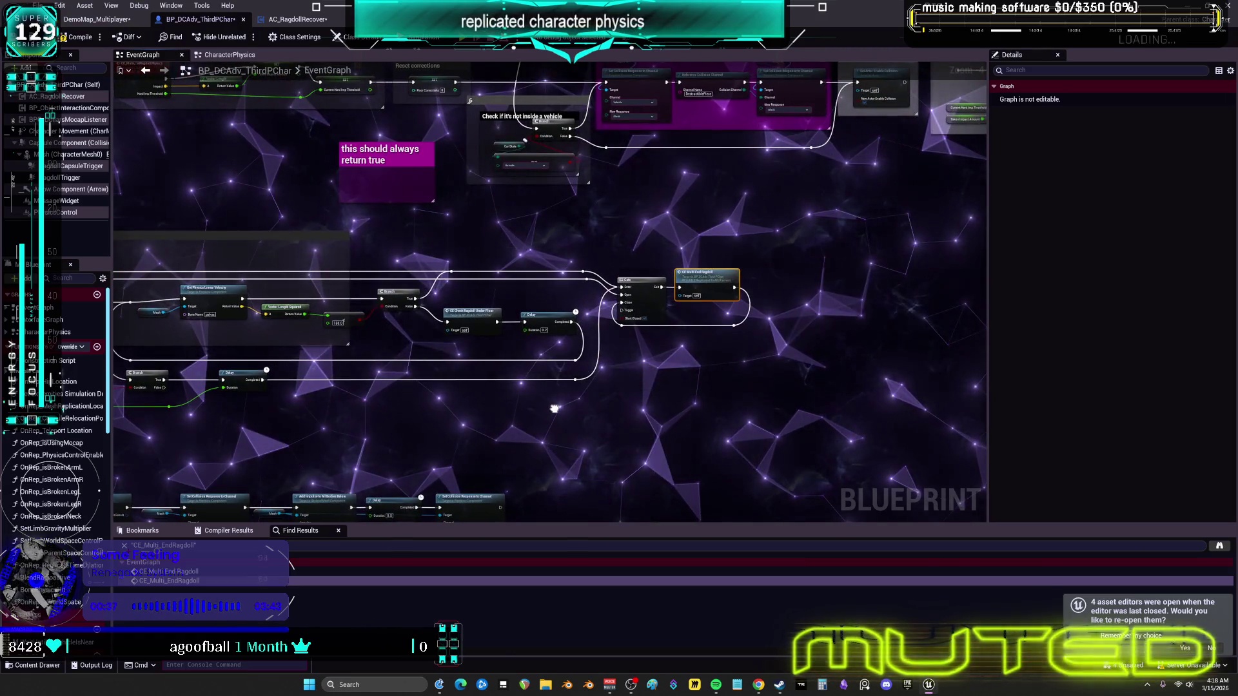
pyautogui.scroll(3, 637, 375)
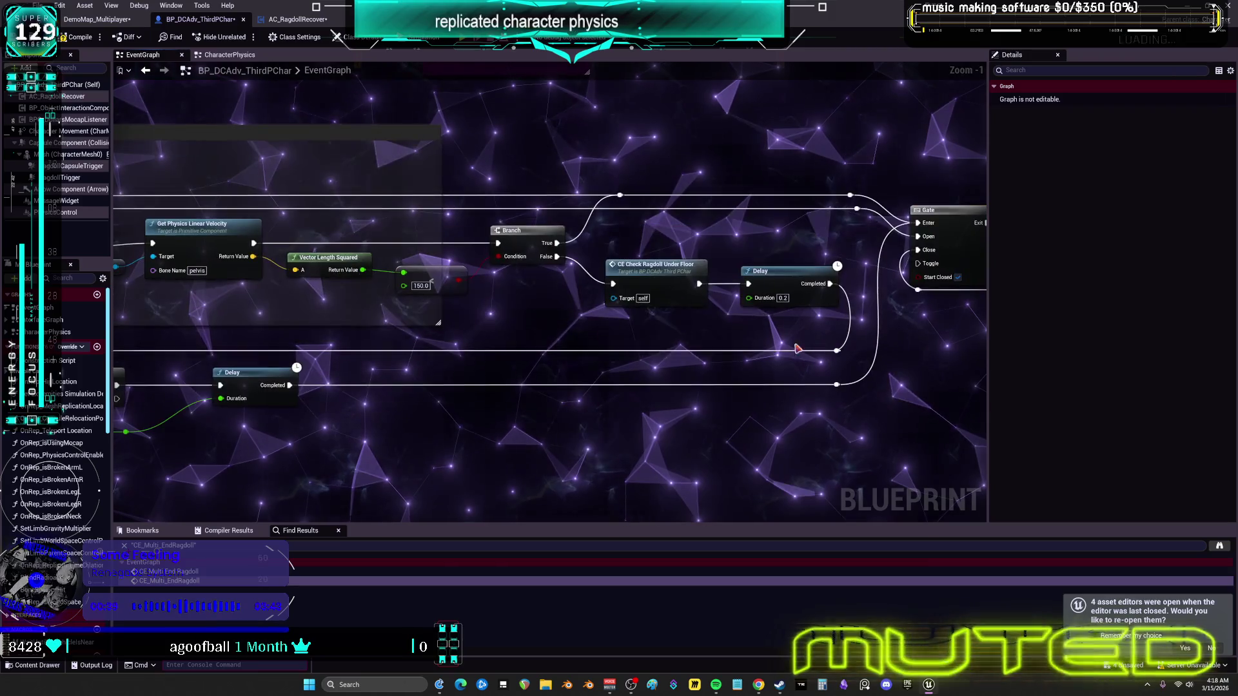
pyautogui.moveTo(617, 351); pyautogui.dragTo(265, 409)
pyautogui.moveTo(298, 316)
pyautogui.mouseDown()
pyautogui.moveTo(804, 315)
pyautogui.moveTo(684, 251)
pyautogui.moveTo(761, 255)
pyautogui.moveTo(723, 247)
pyautogui.moveTo(691, 259)
pyautogui.mouseUp()
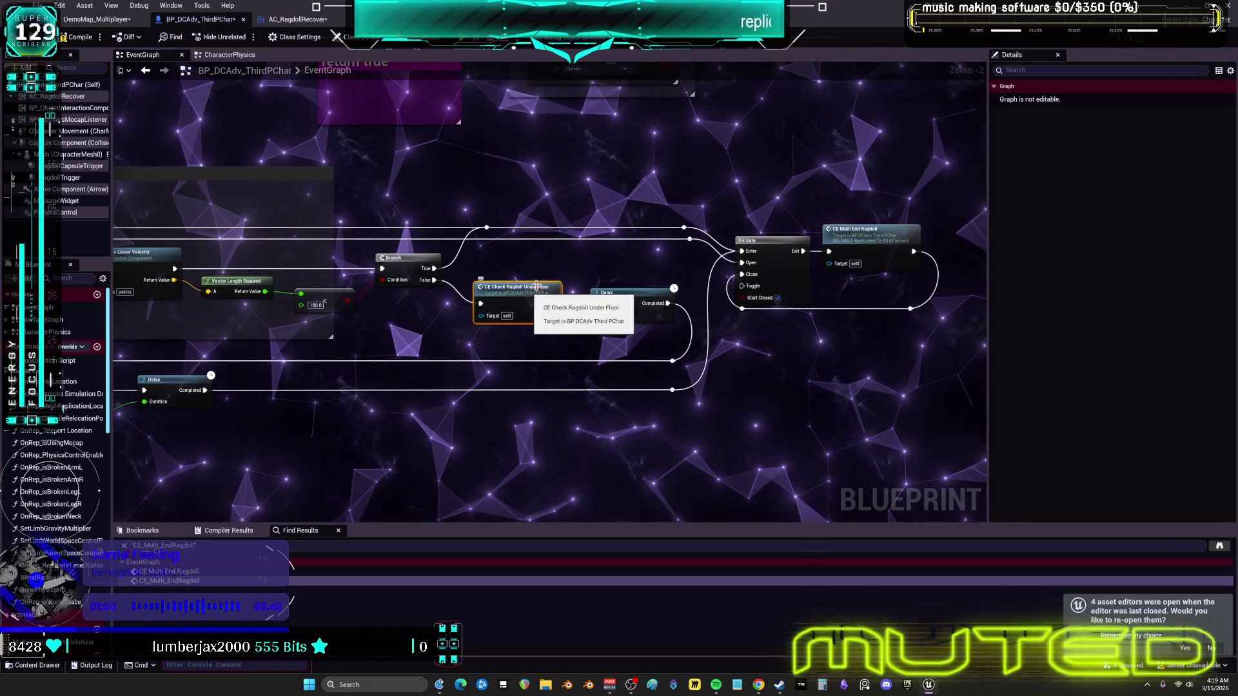
pyautogui.moveTo(457, 261)
pyautogui.mouseDown()
pyautogui.moveTo(822, 269)
pyautogui.moveTo(662, 256)
pyautogui.mouseUp()
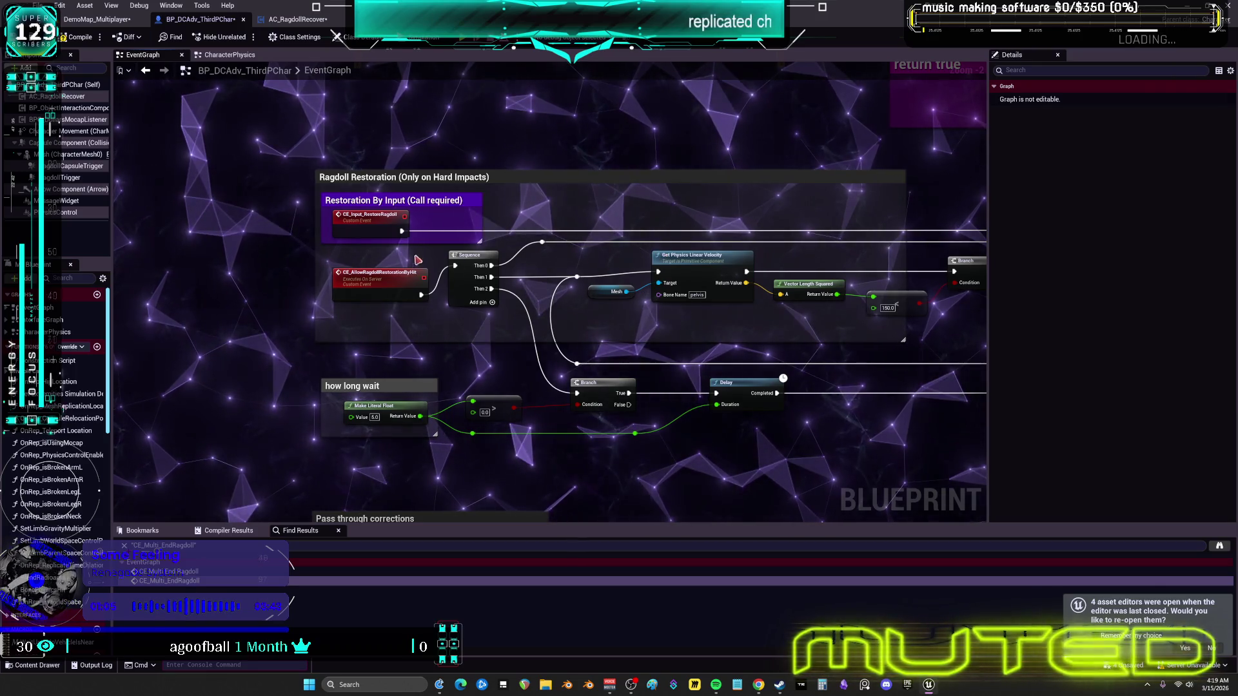
pyautogui.click(210, 333)
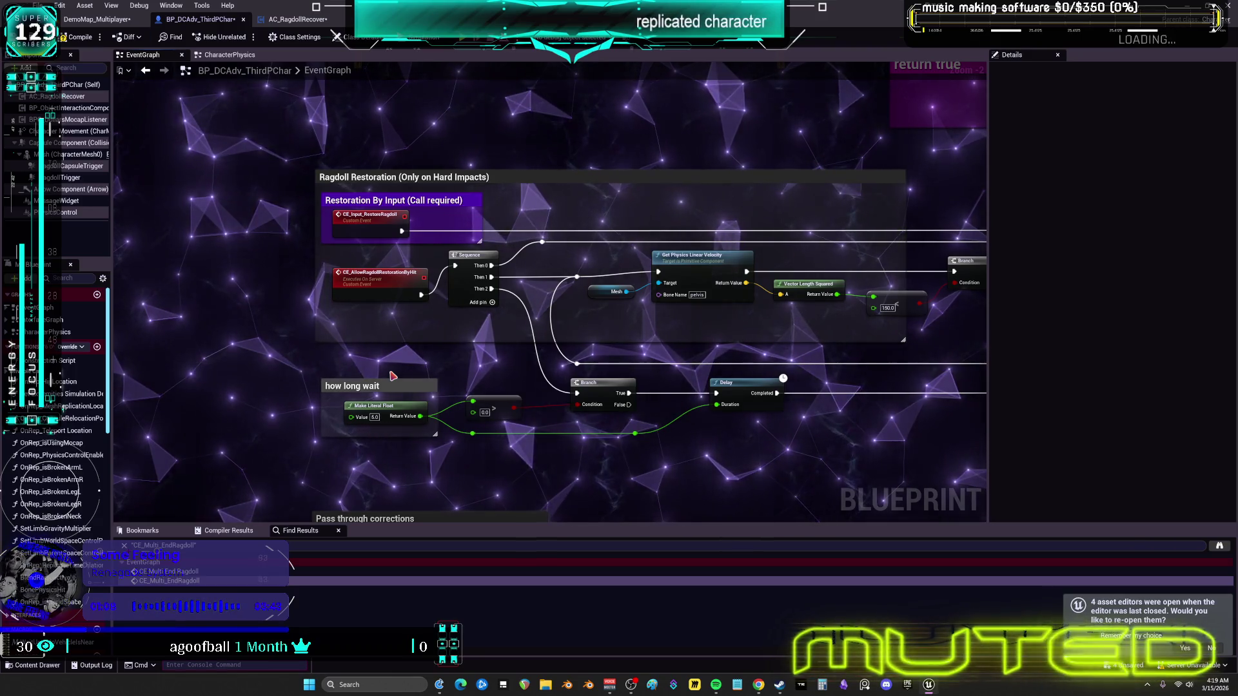
pyautogui.scroll(-5, 618, 388)
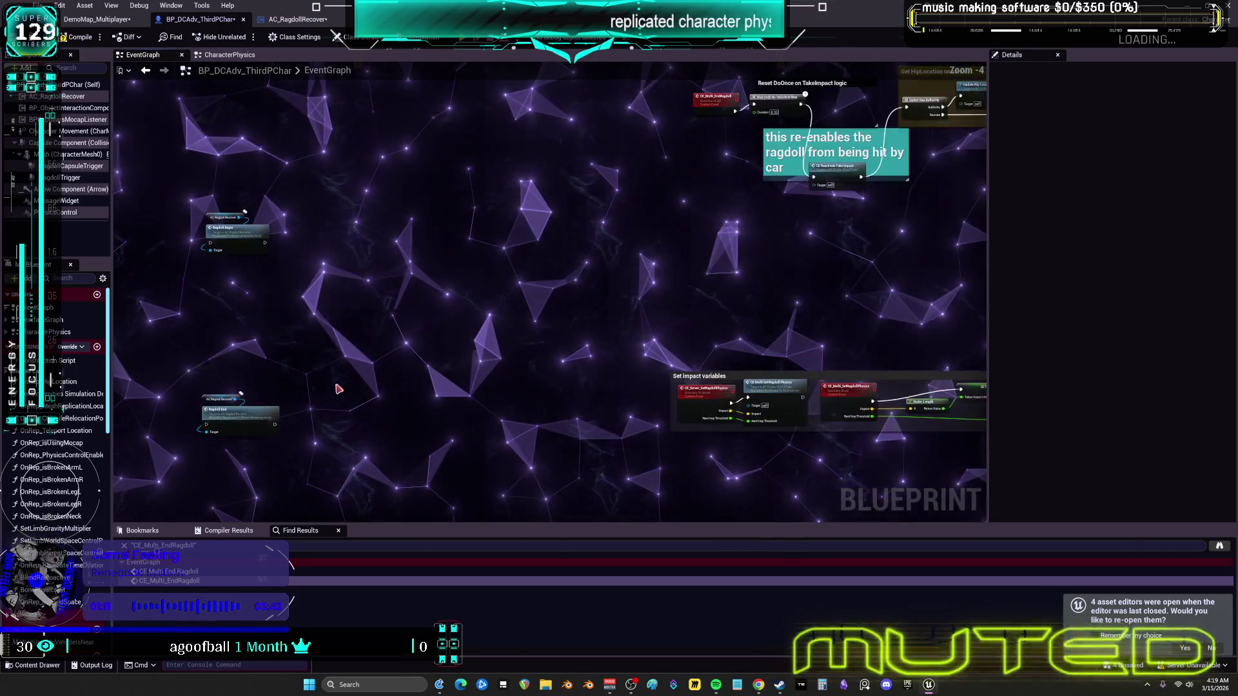
pyautogui.scroll(3, 344, 393)
pyautogui.moveTo(531, 313); pyautogui.dragTo(390, 213)
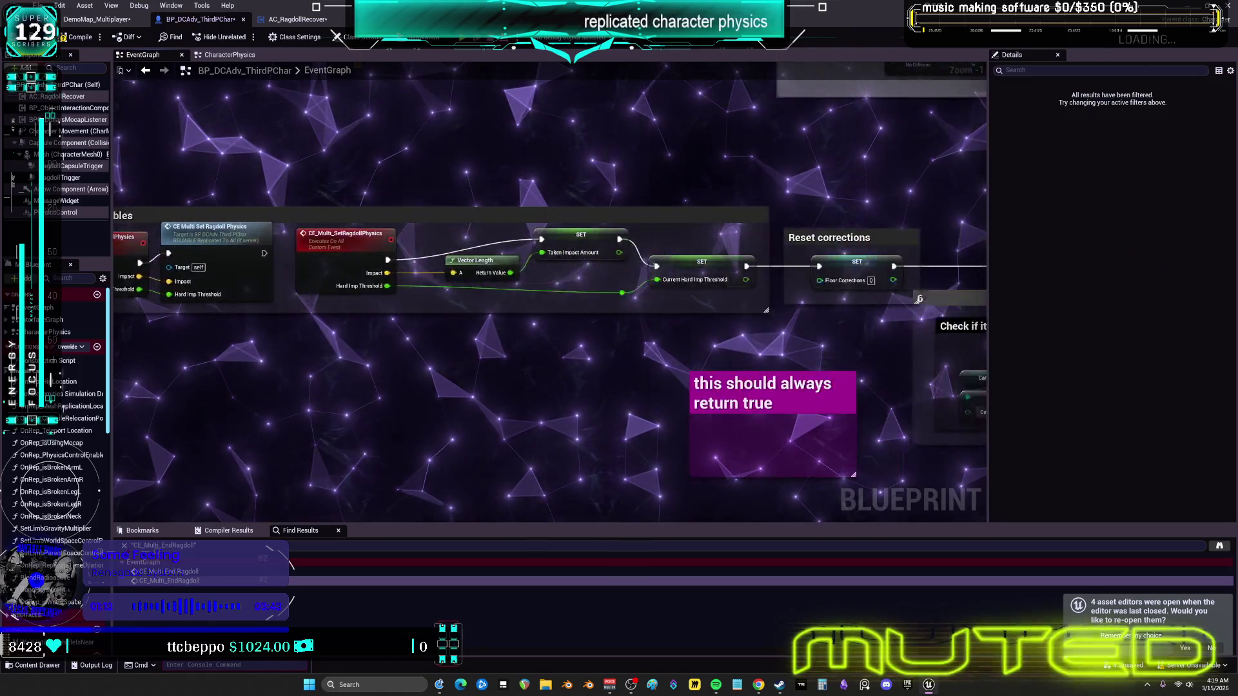
pyautogui.scroll(-4, 940, 299)
pyautogui.moveTo(739, 192); pyautogui.dragTo(416, 236)
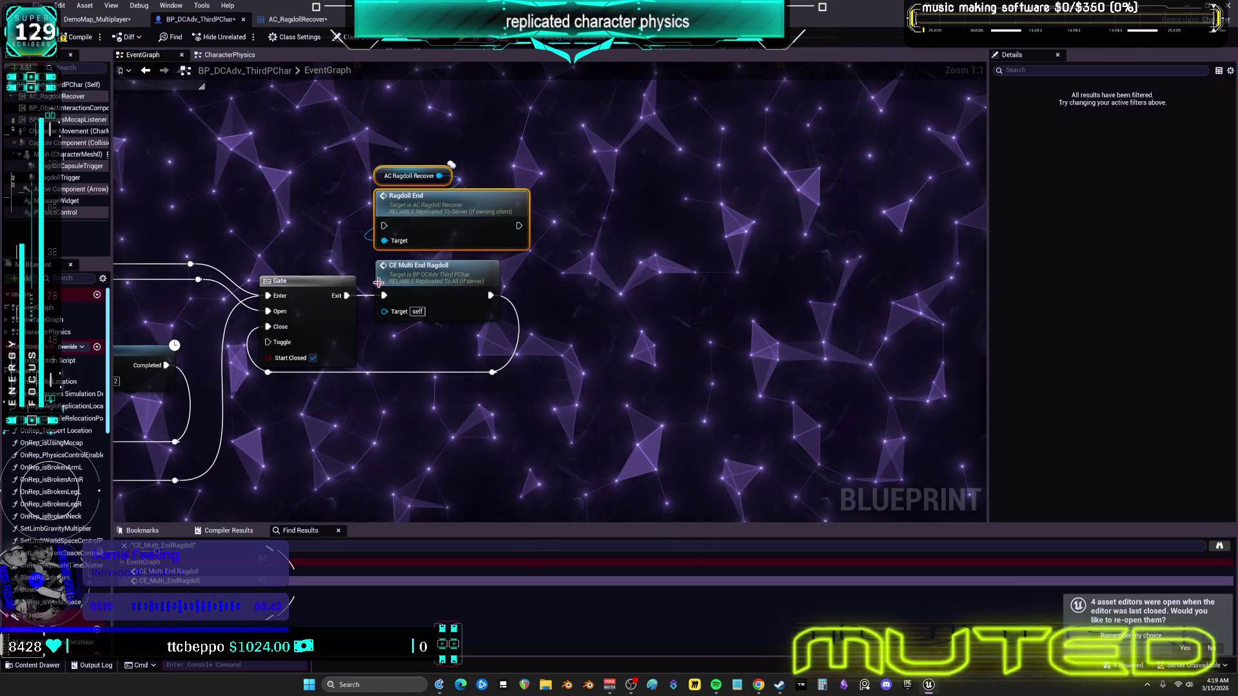
pyautogui.moveTo(385, 227); pyautogui.dragTo(384, 227)
pyautogui.moveTo(490, 296)
pyautogui.mouseDown()
pyautogui.moveTo(534, 263)
pyautogui.moveTo(521, 230)
pyautogui.mouseUp()
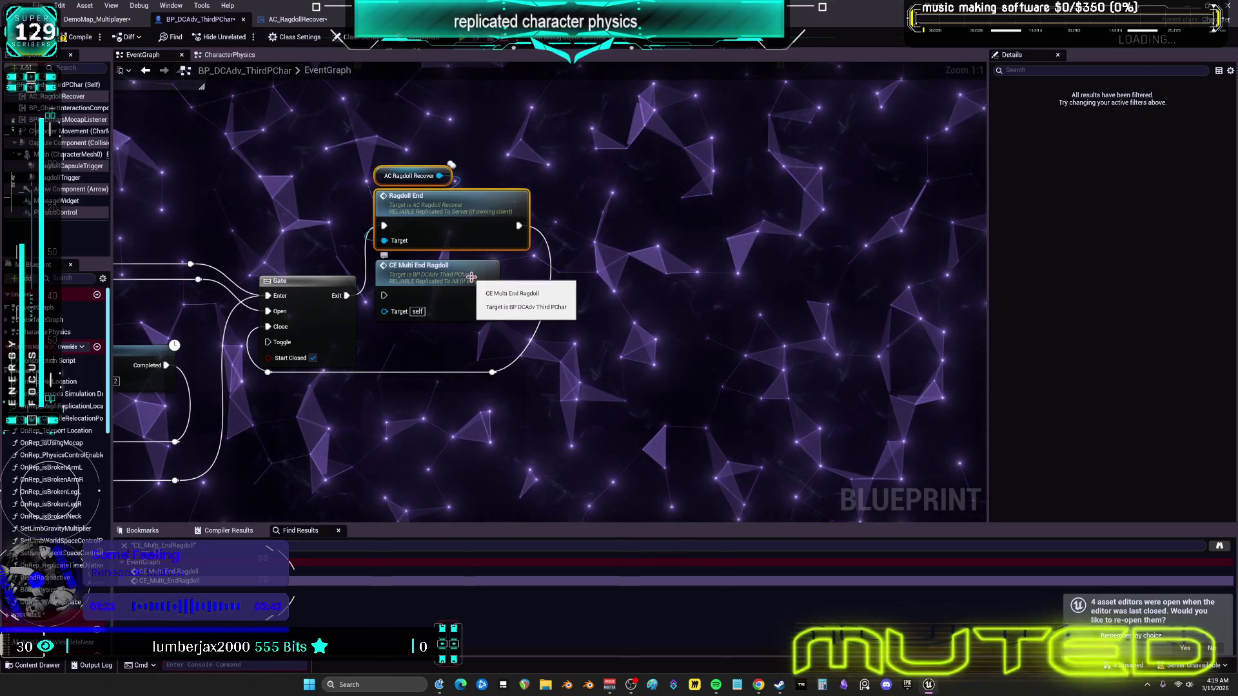
pyautogui.doubleClick(433, 272)
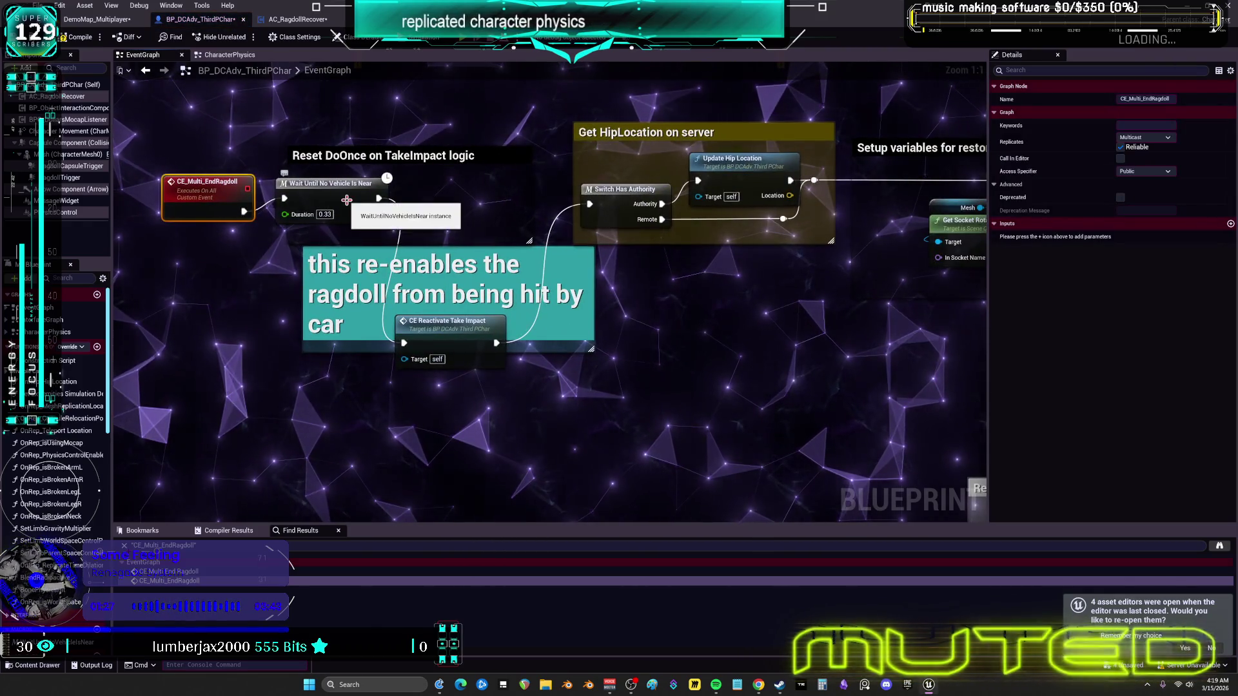
pyautogui.click(346, 199)
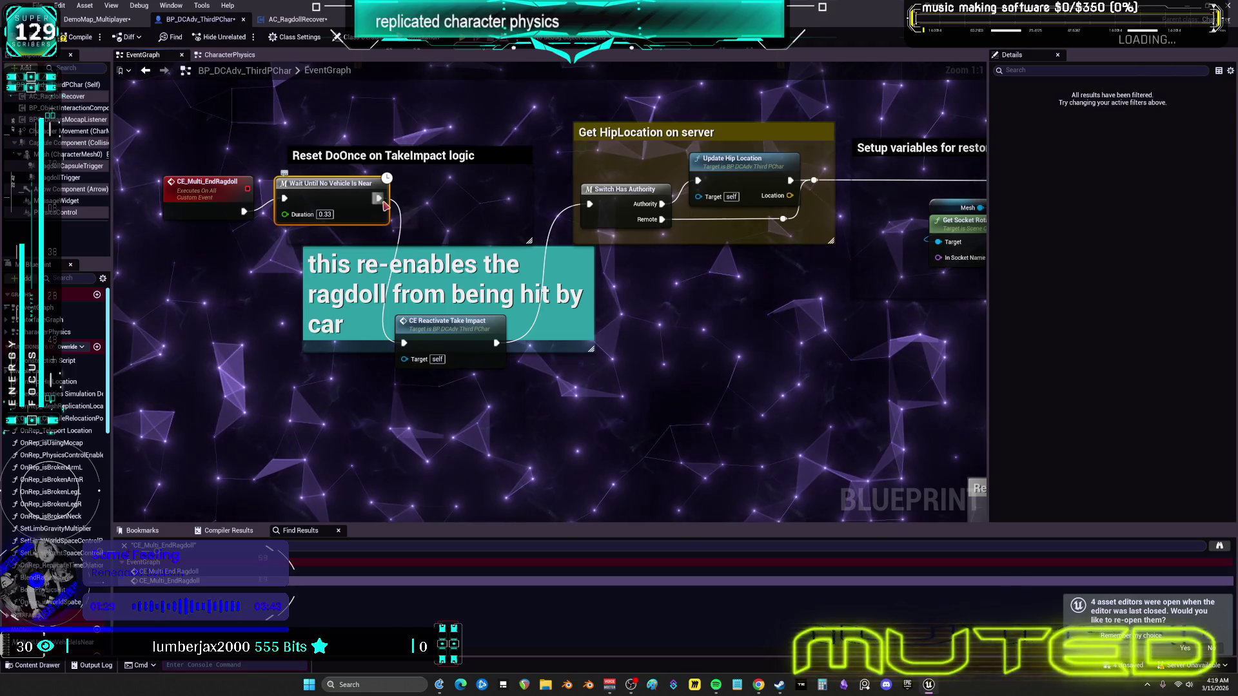
pyautogui.doubleClick(313, 191)
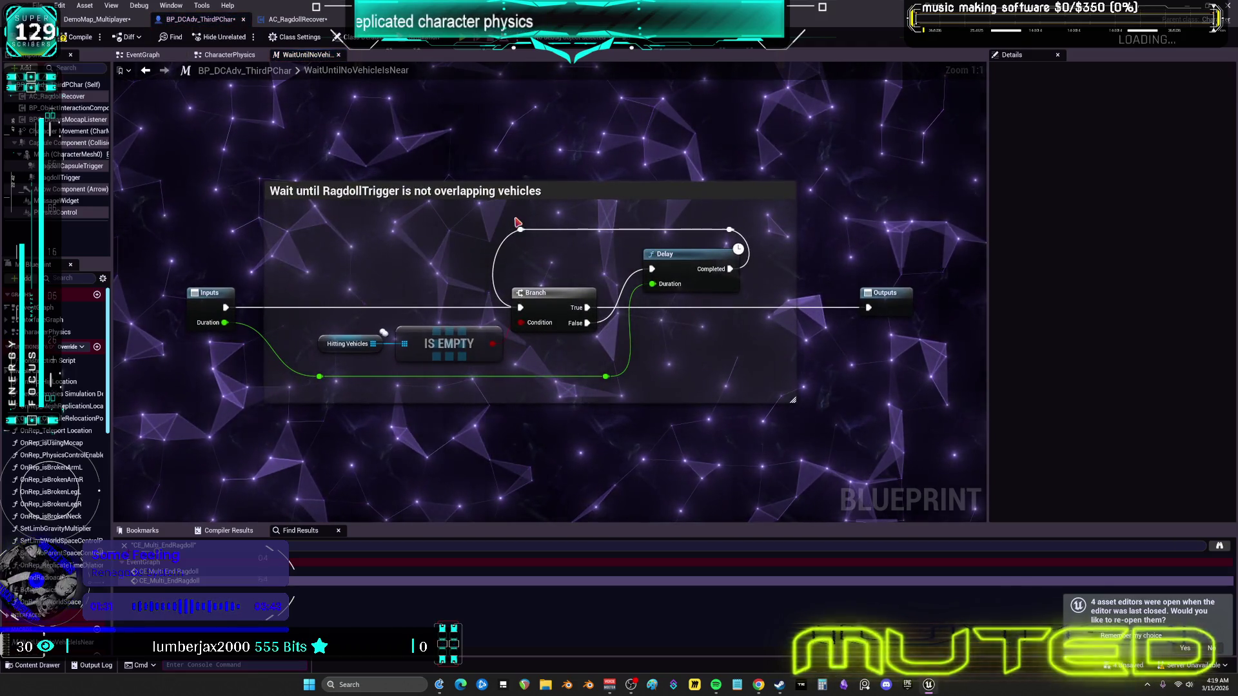
pyautogui.click(145, 71)
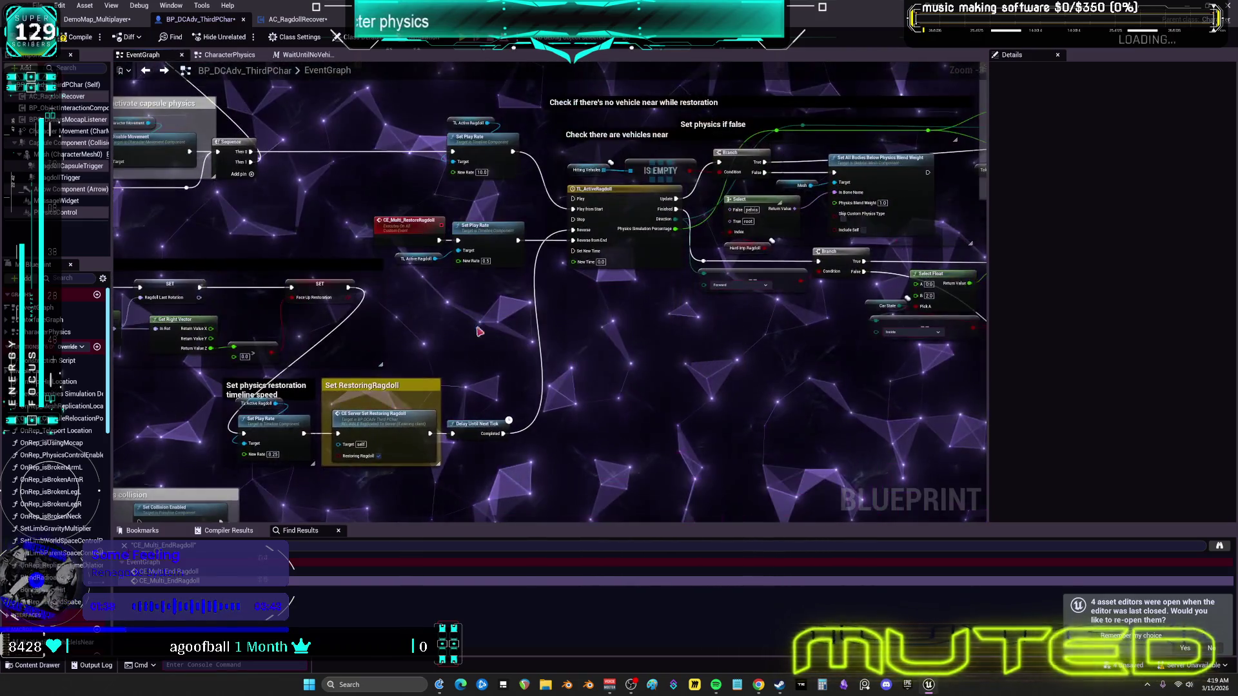
pyautogui.scroll(-5, 653, 382)
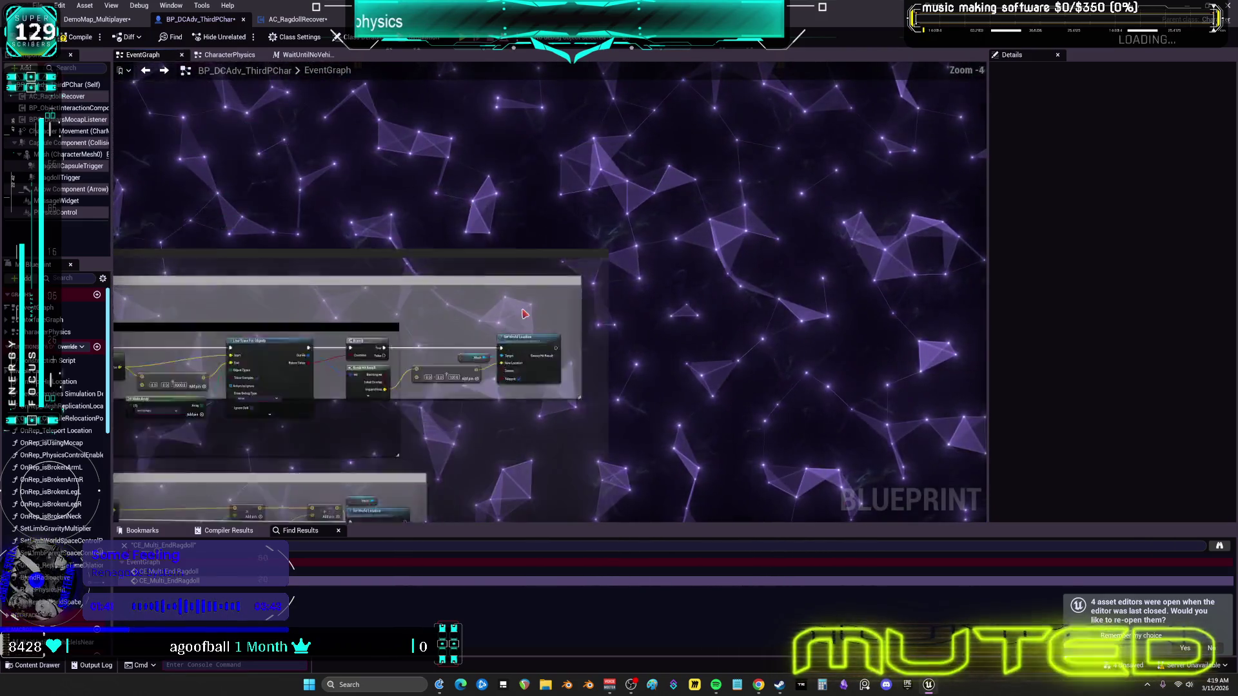
pyautogui.scroll(5, 523, 314)
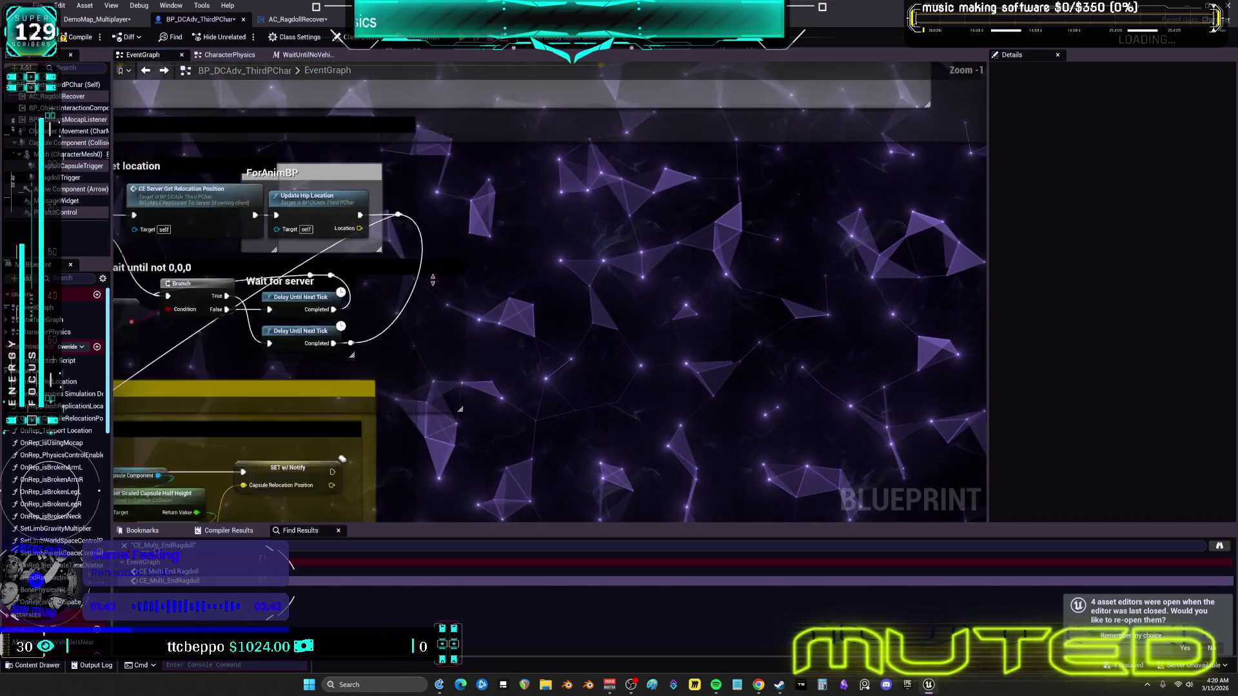
pyautogui.scroll(-3, 555, 317)
pyautogui.scroll(-4, 688, 336)
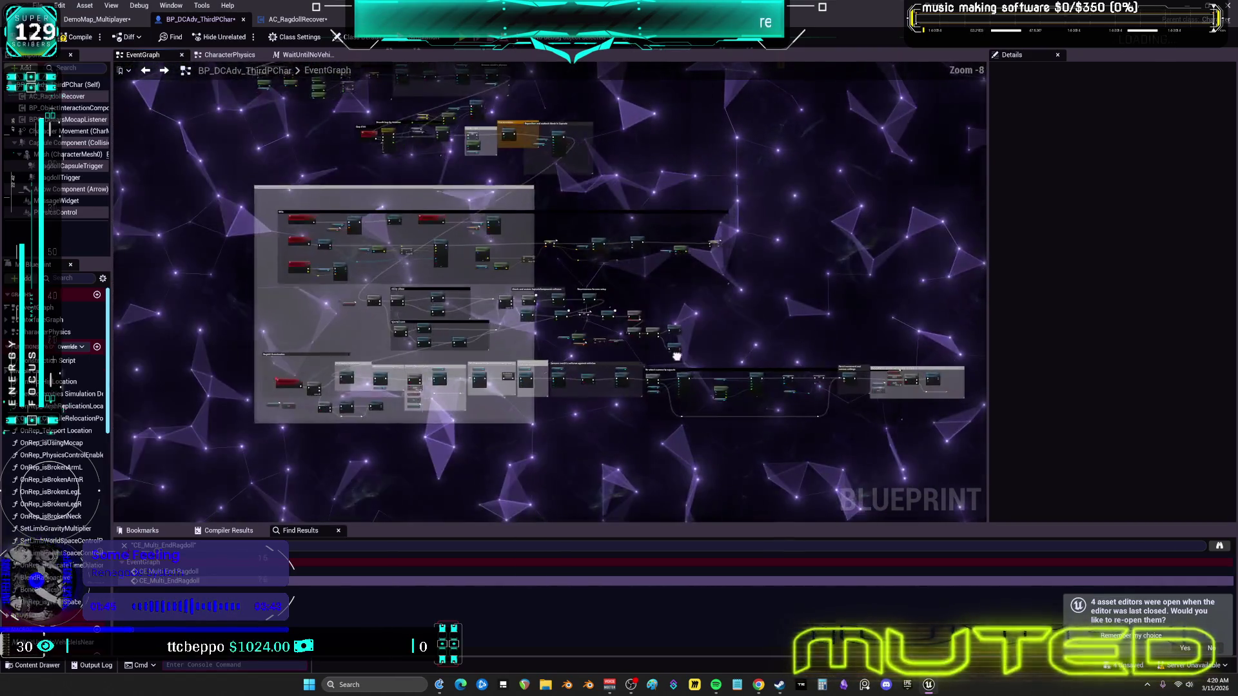
pyautogui.moveTo(655, 322); pyautogui.dragTo(510, 325)
pyautogui.moveTo(440, 183)
pyautogui.mouseDown()
pyautogui.moveTo(539, 315)
pyautogui.moveTo(567, 518)
pyautogui.mouseUp()
pyautogui.moveTo(583, 211); pyautogui.dragTo(598, 423)
pyautogui.moveTo(741, 220)
pyautogui.mouseDown()
pyautogui.moveTo(738, 400)
pyautogui.moveTo(735, 227)
pyautogui.mouseUp()
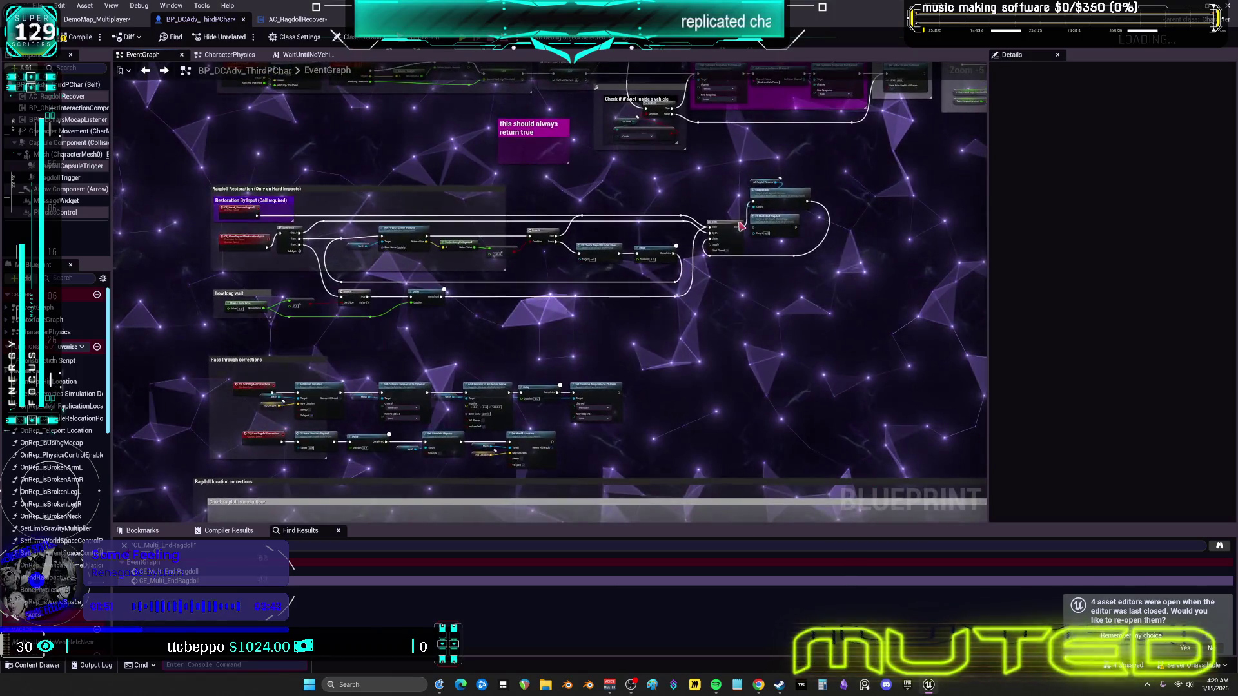
pyautogui.scroll(6, 734, 227)
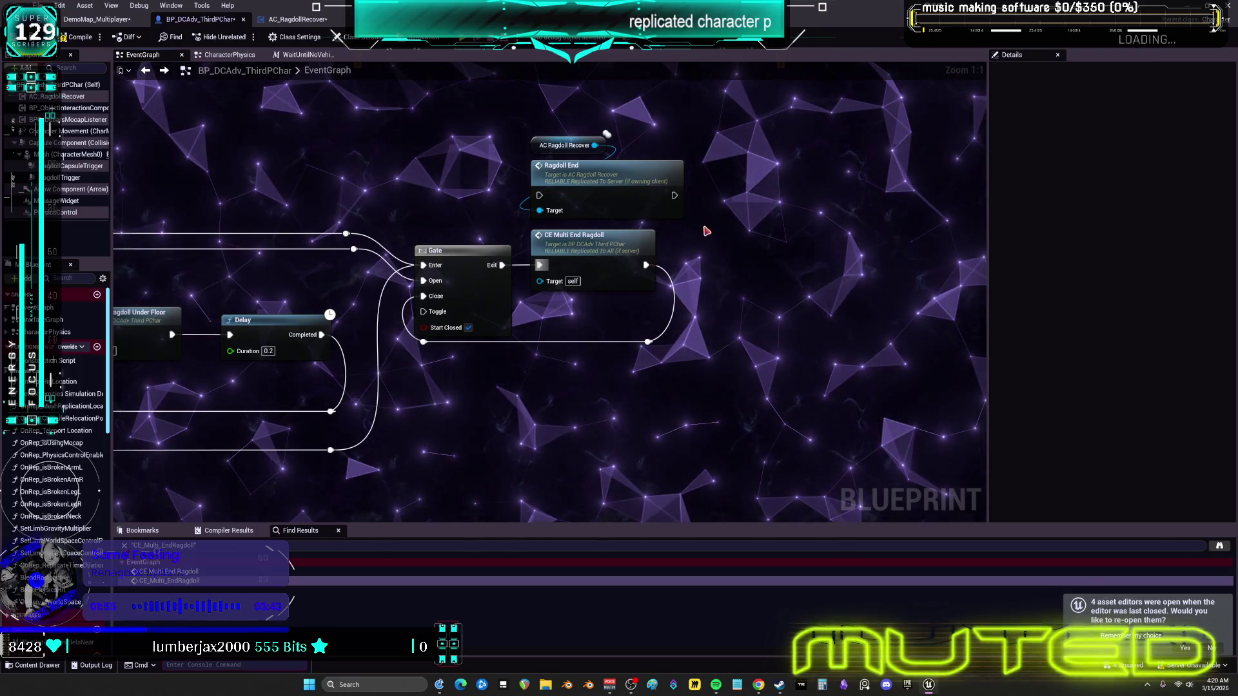
pyautogui.doubleClick(567, 242)
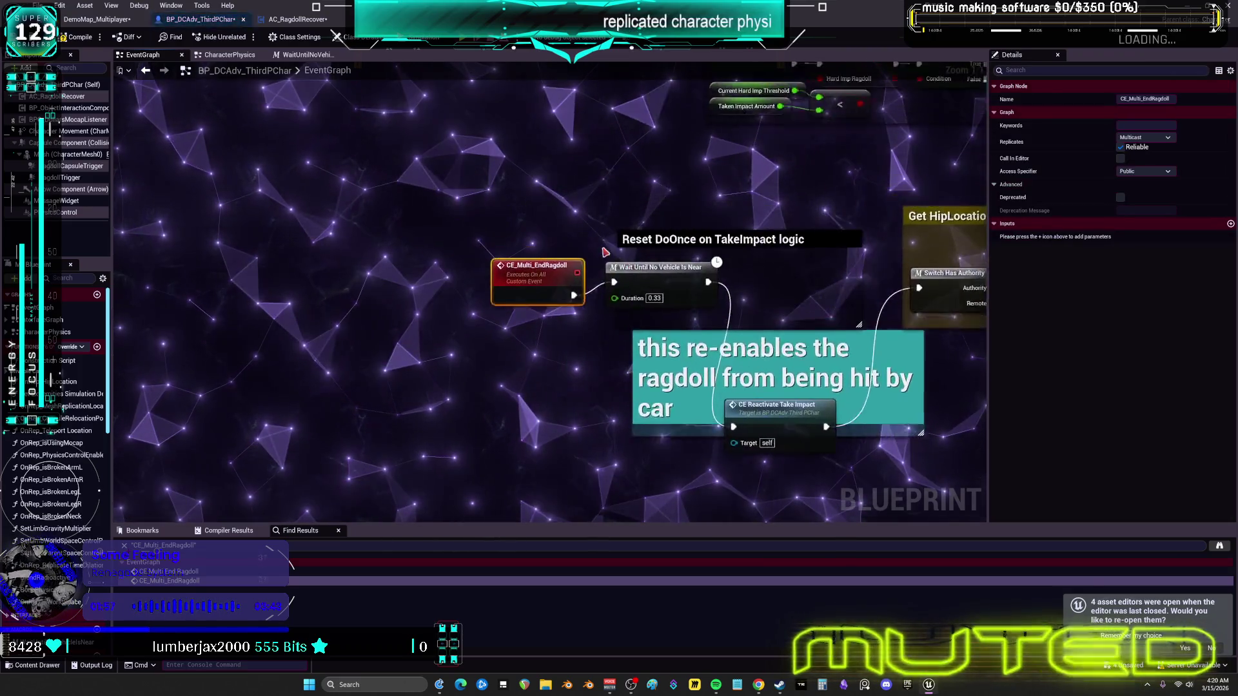
# Step: Paste the AC Ragdoll Recover and Ragdoll End nodes beside CE Reactivate Take Impact, then view Ragdoll End's definition
pyautogui.hotkey('ctrl', 'v')
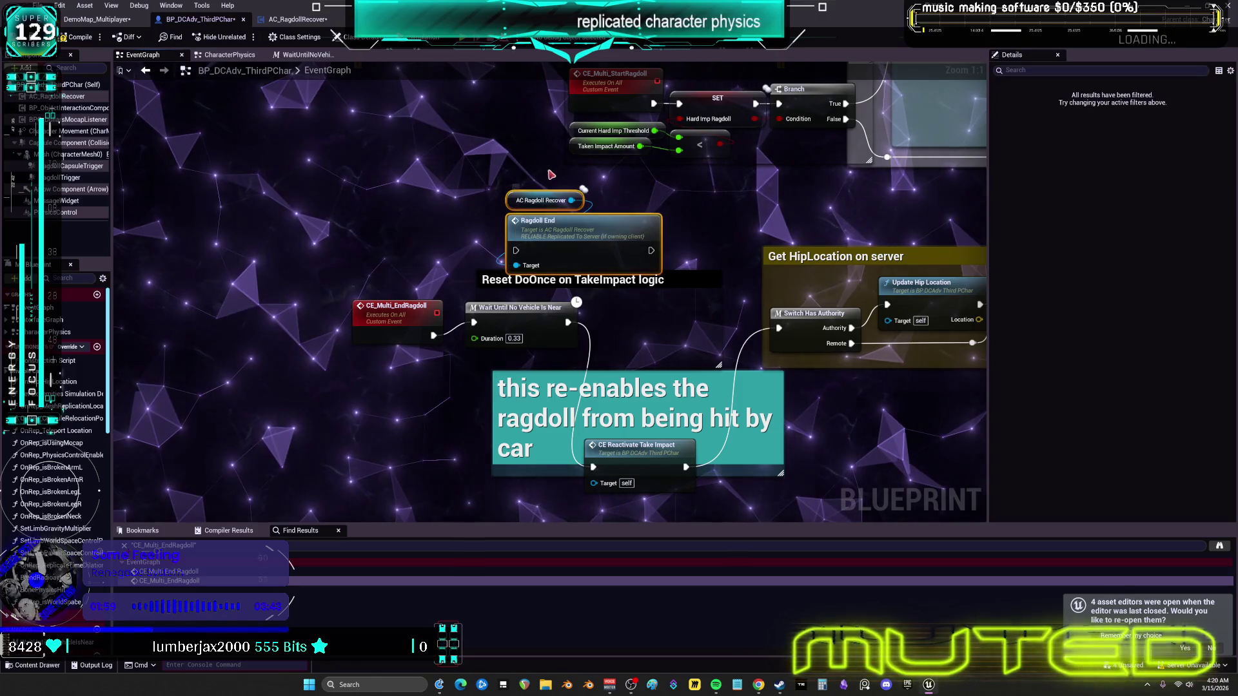
pyautogui.moveTo(855, 470)
pyautogui.mouseDown()
pyautogui.moveTo(632, 399)
pyautogui.moveTo(613, 374)
pyautogui.moveTo(616, 387)
pyautogui.moveTo(671, 368)
pyautogui.mouseUp()
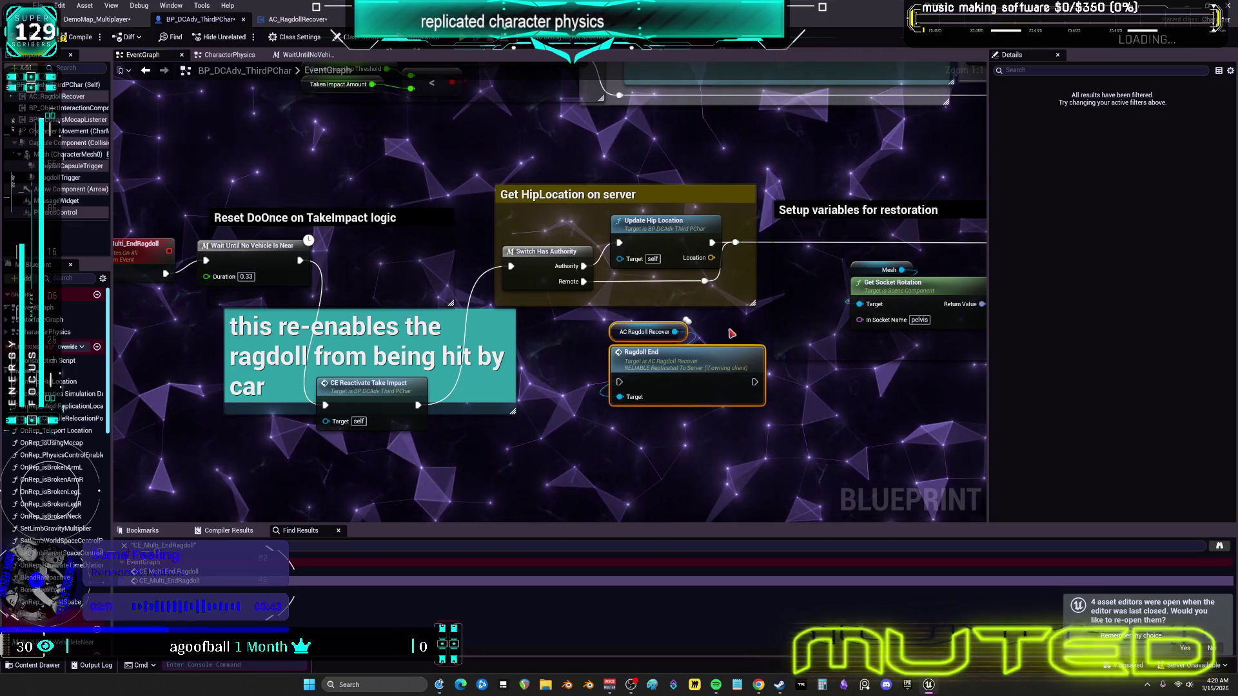
pyautogui.doubleClick(656, 361)
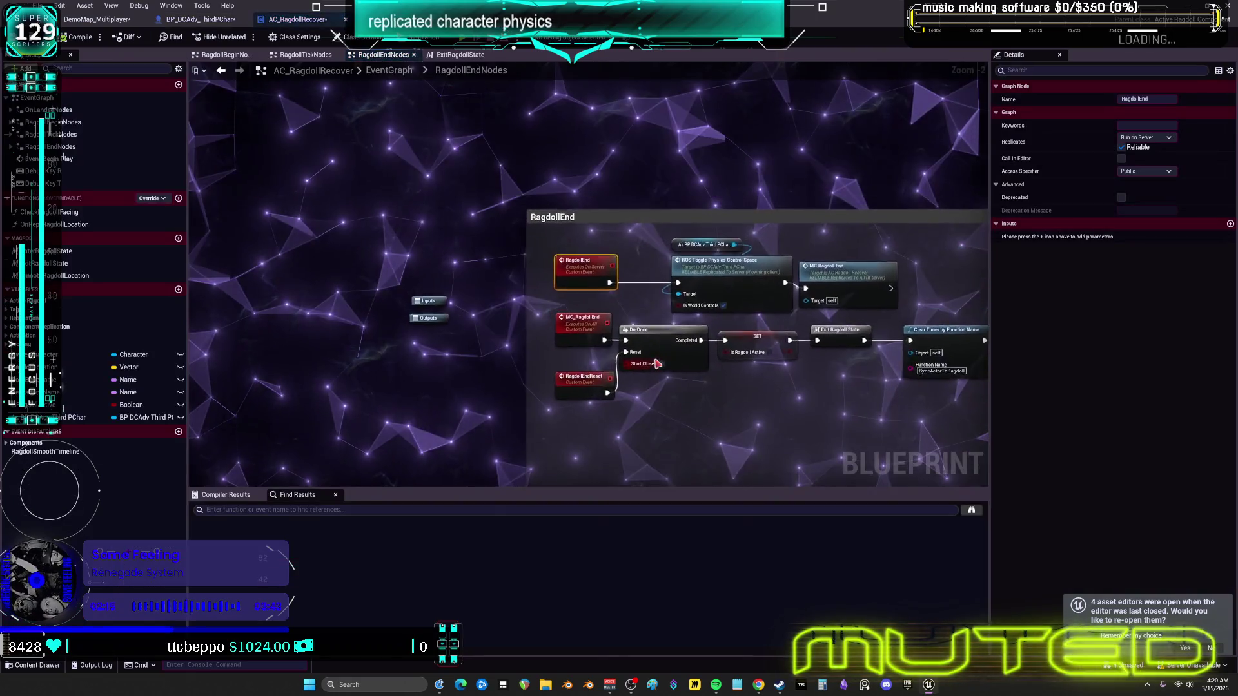
pyautogui.click(221, 73)
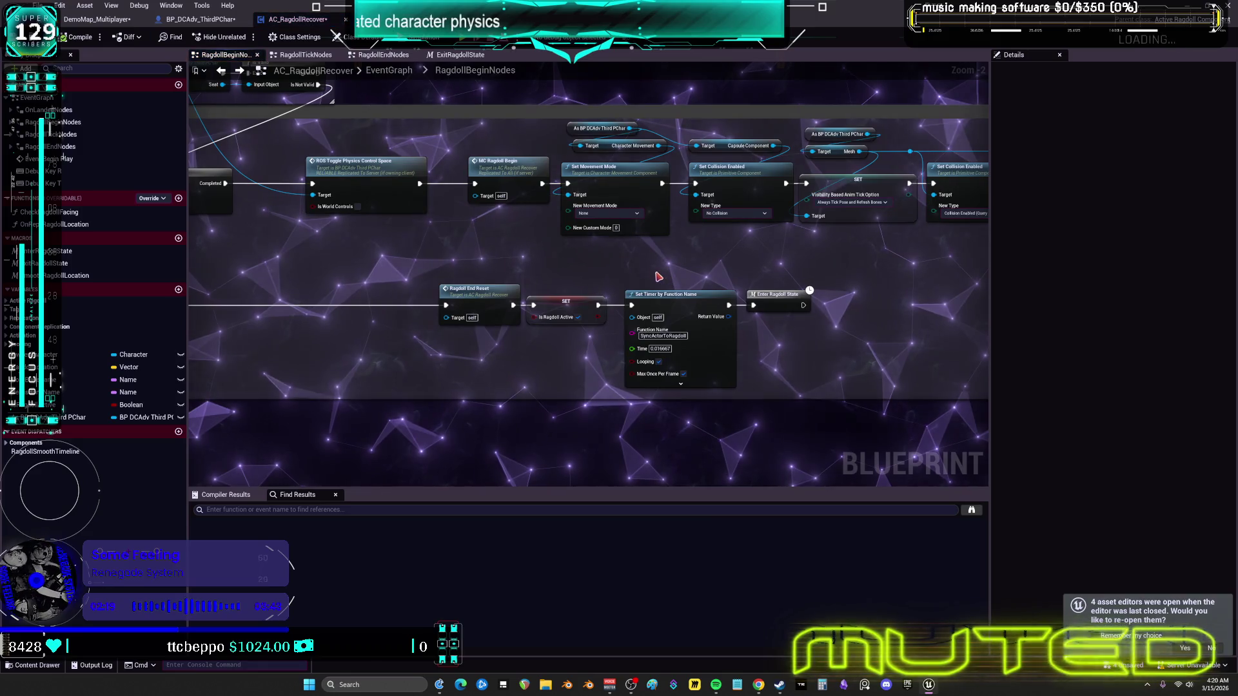
pyautogui.scroll(-4, 596, 282)
pyautogui.scroll(5, 596, 282)
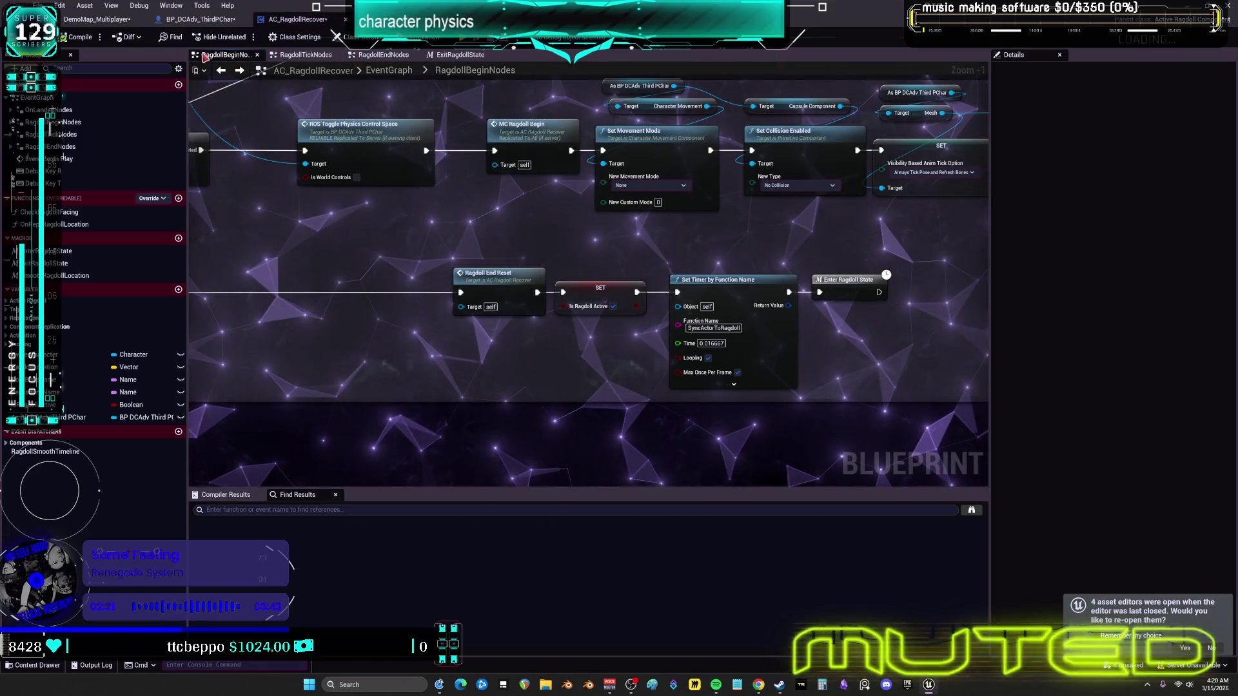
pyautogui.click(213, 19)
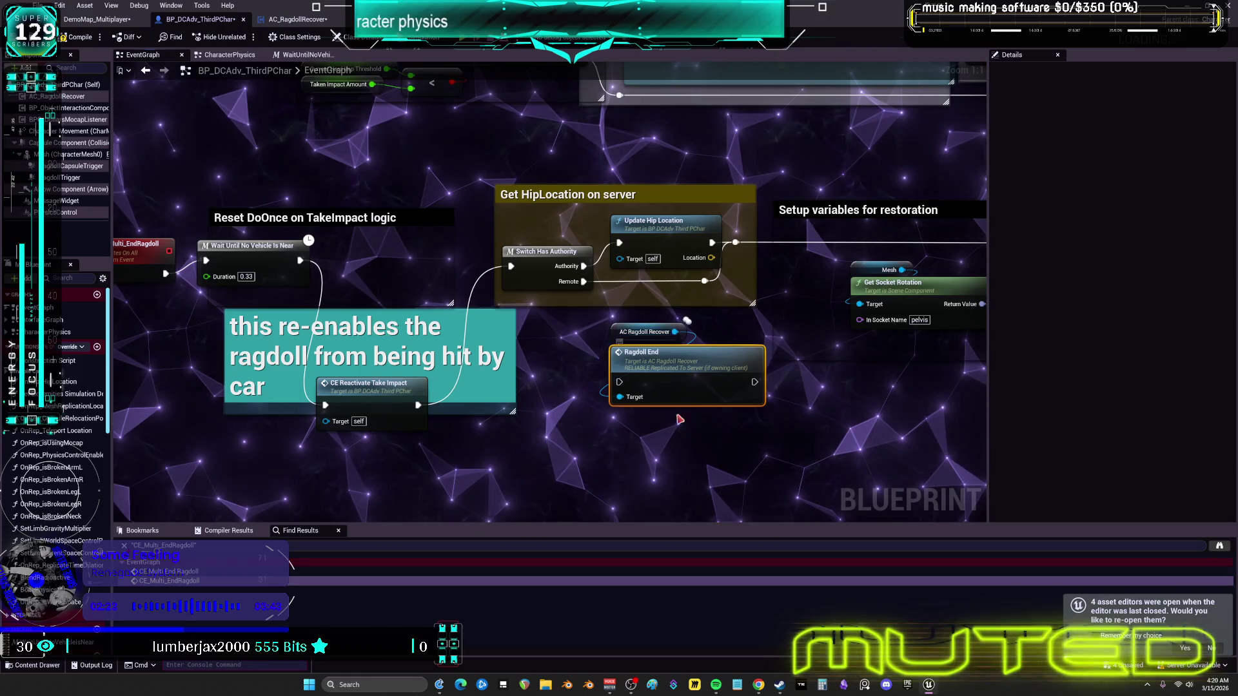
# Step: Arrange the Ragdoll End pair and wire CE Reactivate Take Impact's exec output into Ragdoll End
pyautogui.moveTo(677, 352); pyautogui.dragTo(646, 353)
pyautogui.moveTo(748, 349); pyautogui.dragTo(278, 363)
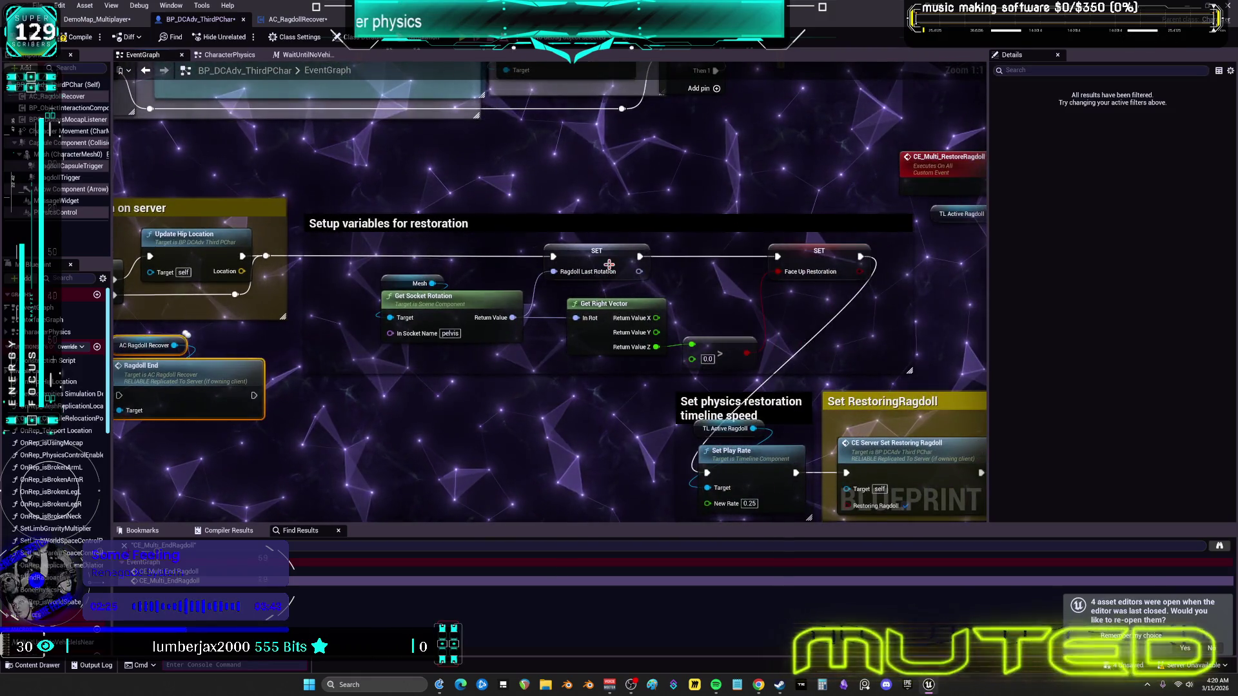
pyautogui.moveTo(730, 335)
pyautogui.mouseDown()
pyautogui.moveTo(705, 272)
pyautogui.moveTo(622, 245)
pyautogui.moveTo(581, 208)
pyautogui.moveTo(177, 340)
pyautogui.moveTo(125, 383)
pyautogui.mouseUp()
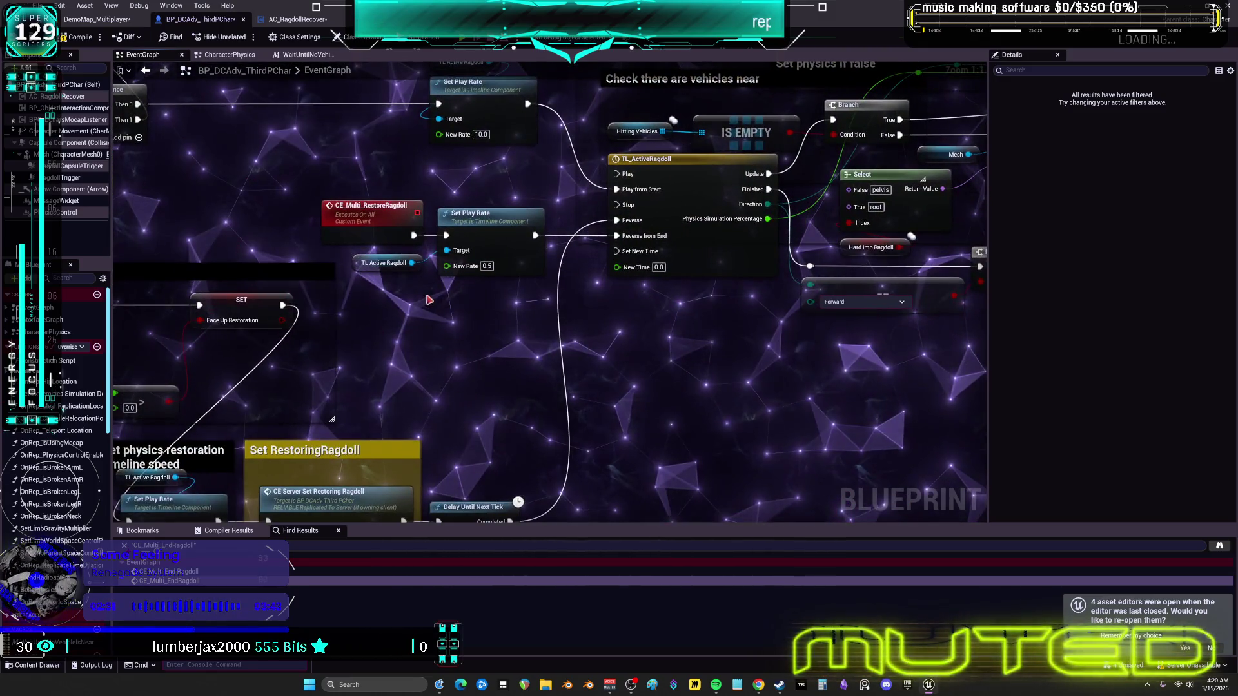
pyautogui.moveTo(645, 351)
pyautogui.mouseDown()
pyautogui.moveTo(448, 371)
pyautogui.moveTo(115, 351)
pyautogui.moveTo(115, 272)
pyautogui.mouseUp()
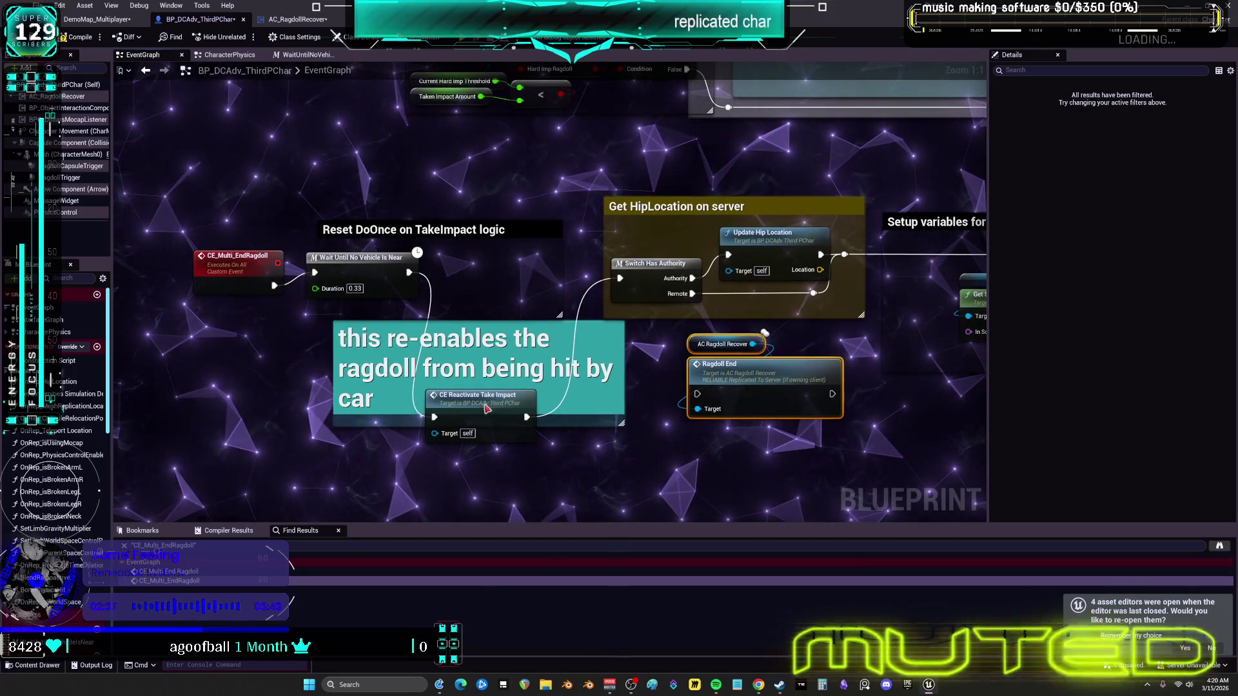
pyautogui.moveTo(485, 407); pyautogui.dragTo(507, 290)
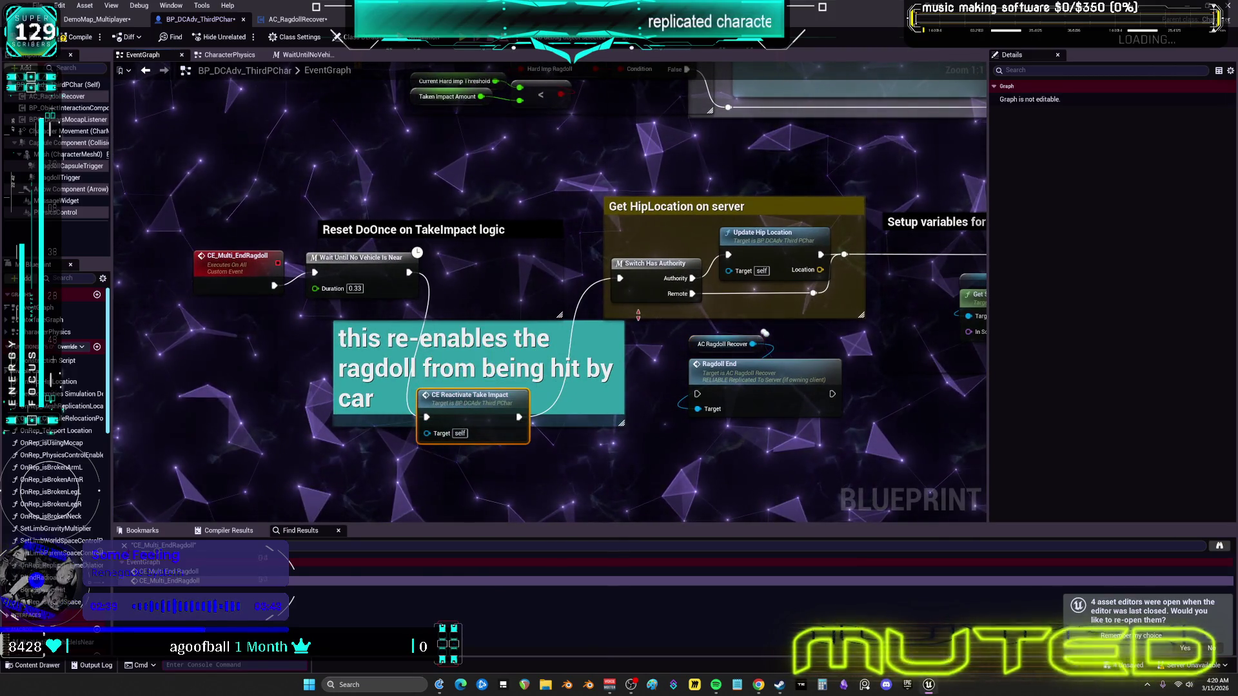
pyautogui.moveTo(638, 315); pyautogui.dragTo(535, 283)
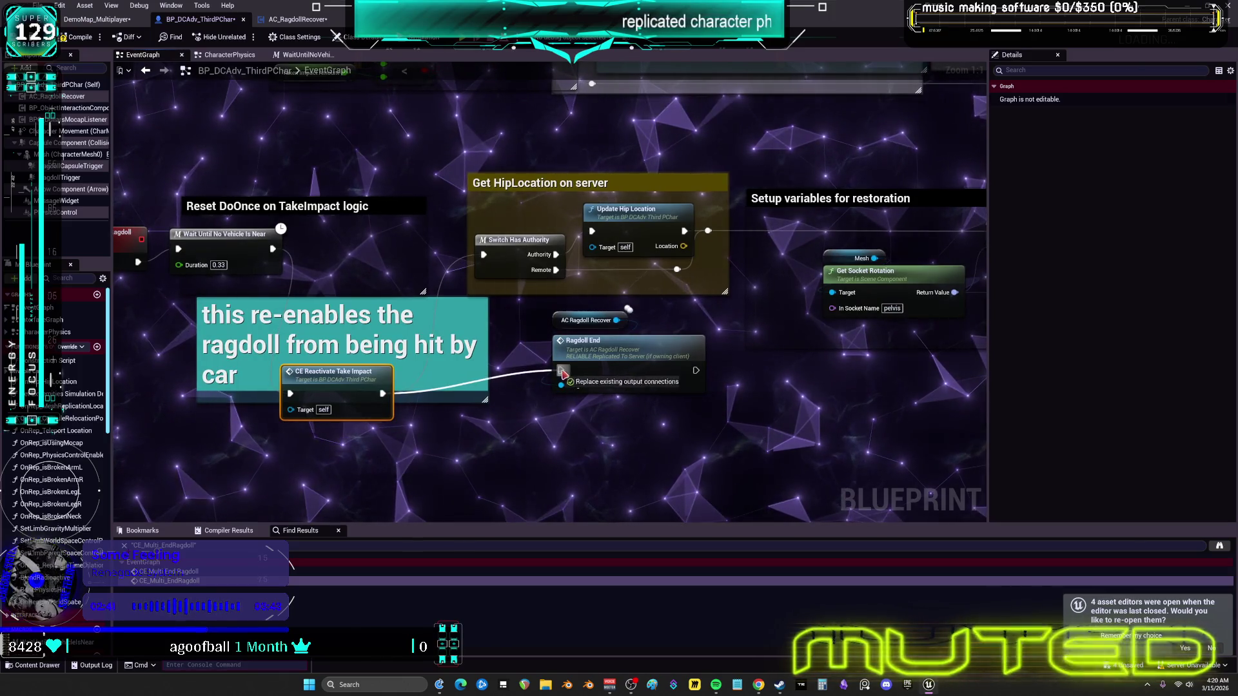
pyautogui.moveTo(561, 373); pyautogui.dragTo(561, 370)
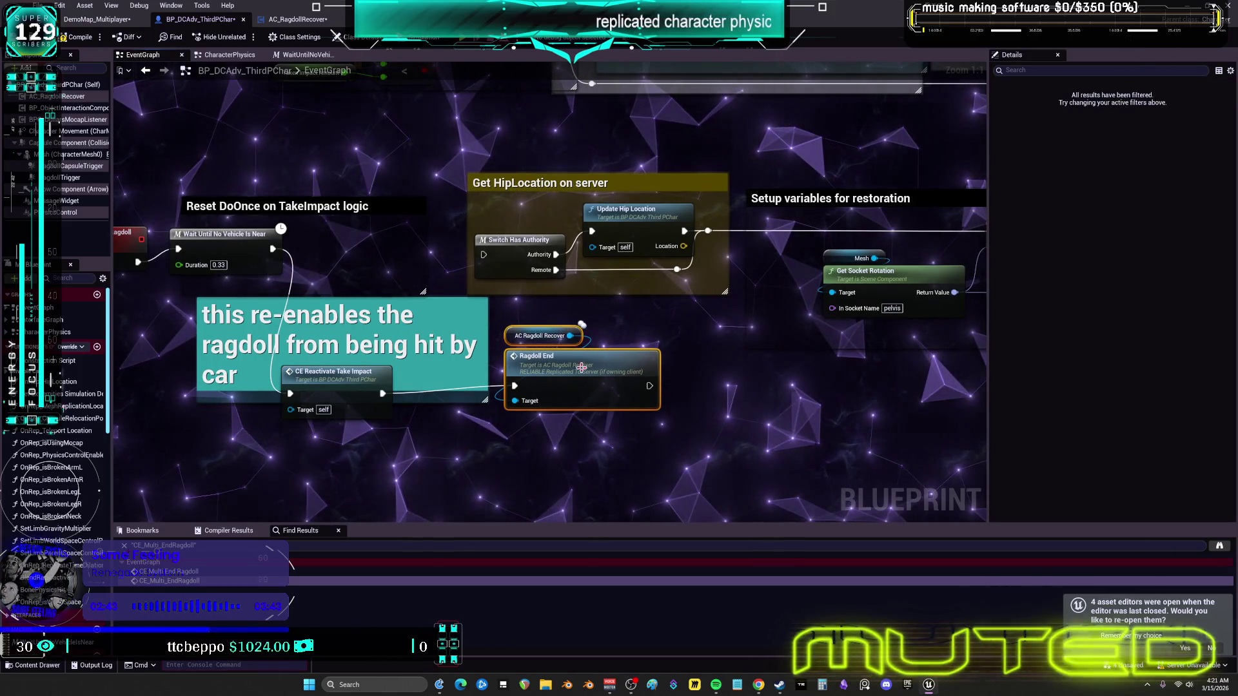
# Step: Zoom and pan around the graph to review the TakeImpact comment nodes
pyautogui.scroll(-1, 703, 344)
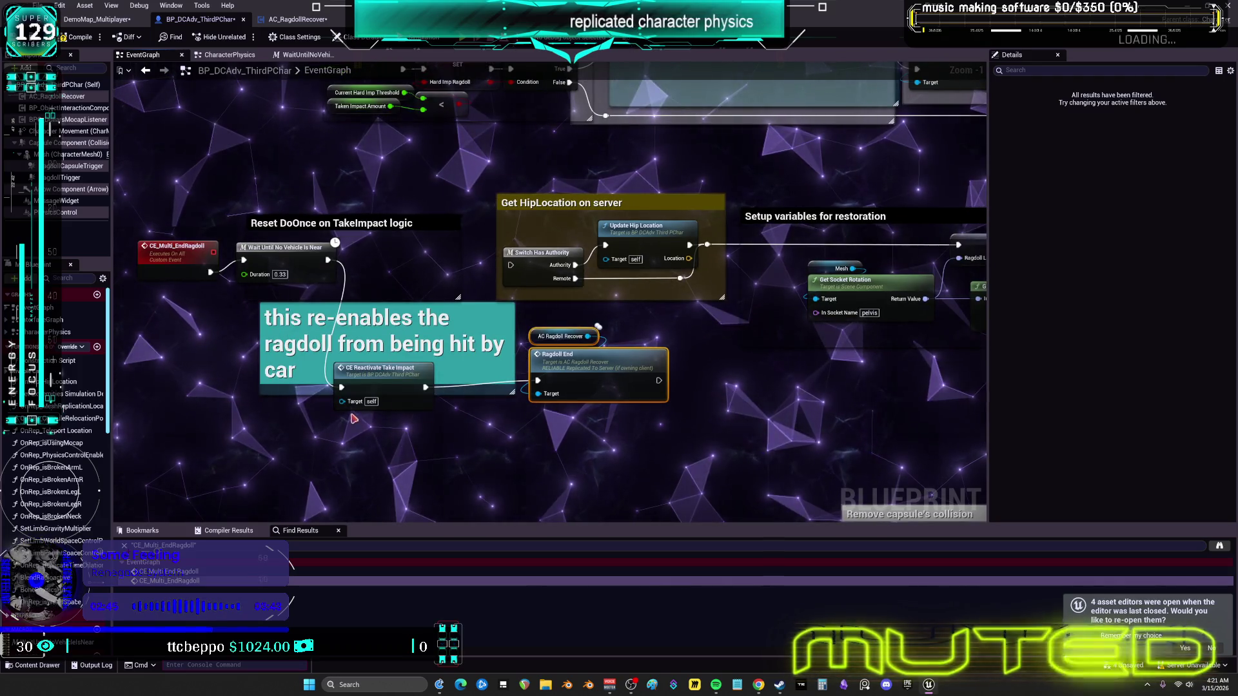
pyautogui.moveTo(645, 314); pyautogui.dragTo(648, 341)
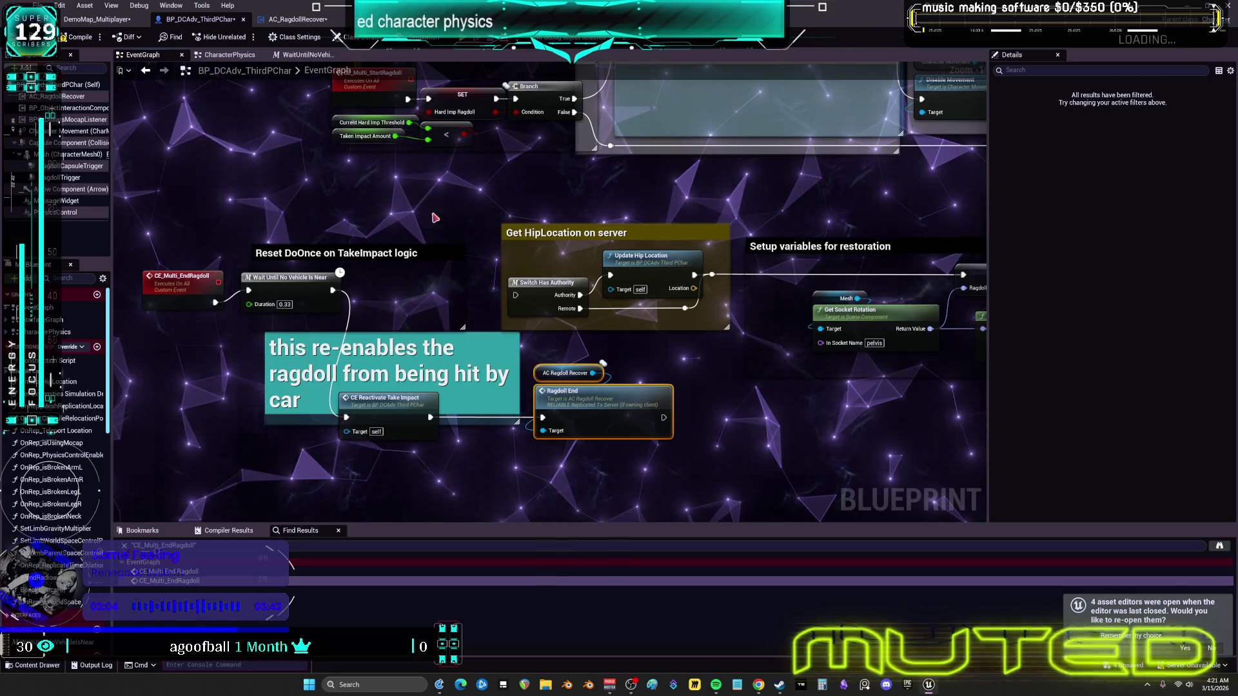
pyautogui.scroll(-1, 345, 201)
pyautogui.moveTo(588, 195)
pyautogui.mouseDown()
pyautogui.moveTo(837, 182)
pyautogui.moveTo(651, 64)
pyautogui.moveTo(477, 193)
pyautogui.moveTo(516, 222)
pyautogui.moveTo(645, 213)
pyautogui.moveTo(716, 542)
pyautogui.moveTo(731, 285)
pyautogui.moveTo(328, 241)
pyautogui.moveTo(770, 106)
pyautogui.mouseUp()
pyautogui.scroll(-1, 838, 182)
pyautogui.scroll(-1, 644, 213)
pyautogui.scroll(-1, 682, 212)
pyautogui.scroll(3, 726, 172)
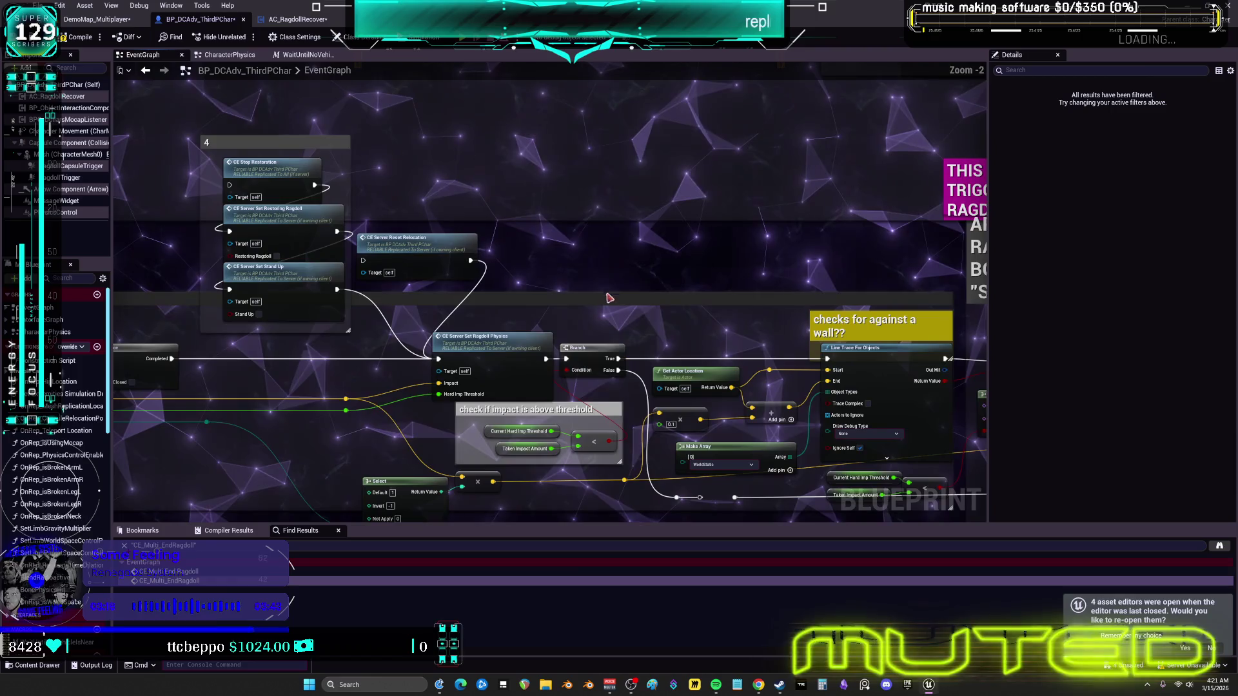
# Step: Locate the Branch and Start Ragdoll nodes and jump to the CE_Multi_StartRagdoll event
pyautogui.moveTo(687, 314); pyautogui.dragTo(611, 310)
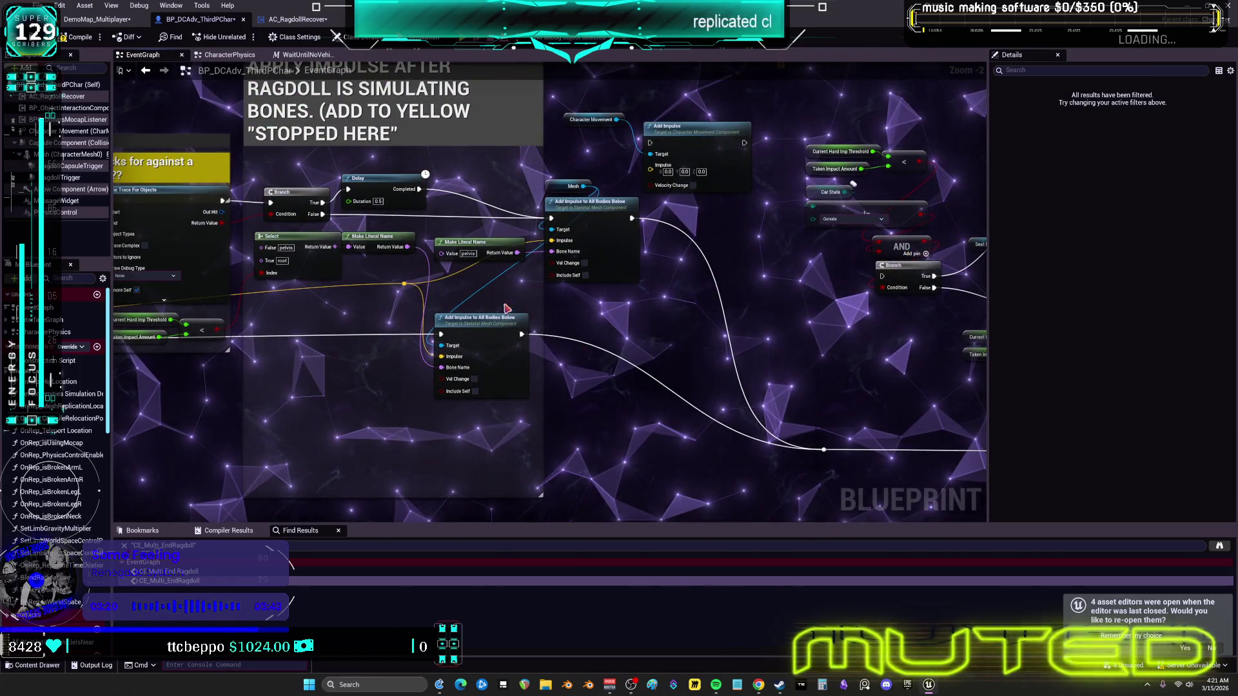
pyautogui.moveTo(707, 325); pyautogui.dragTo(502, 194)
pyautogui.doubleClick(633, 183)
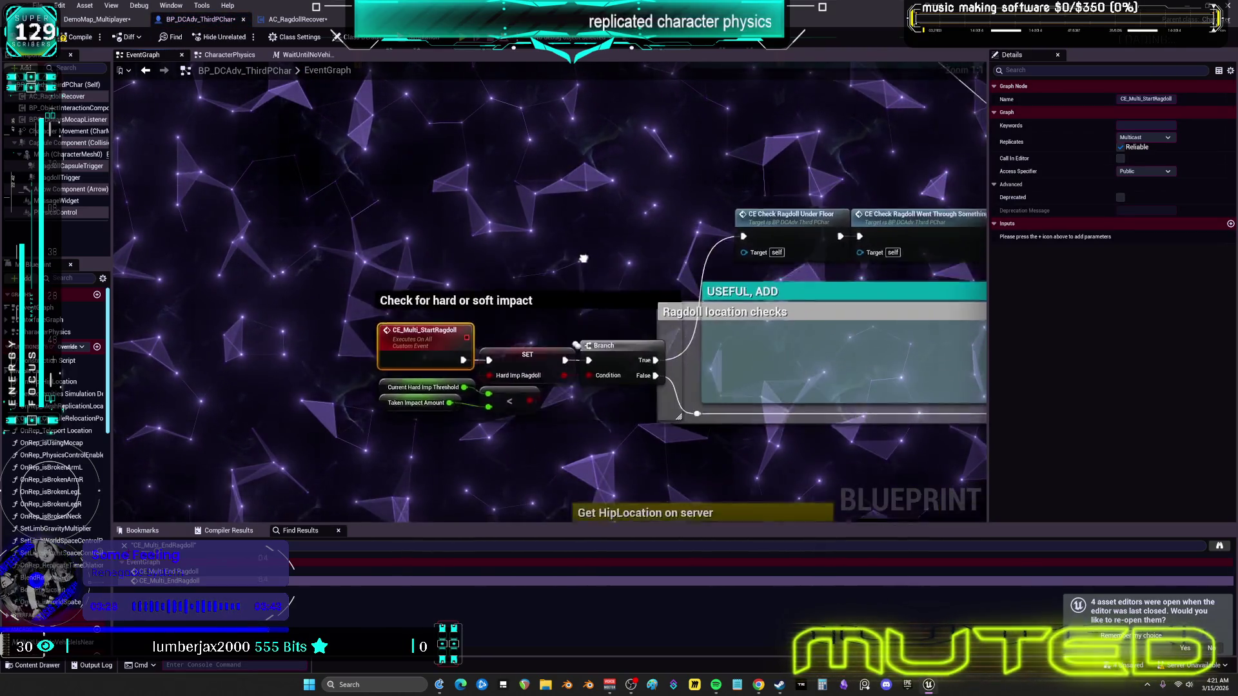
pyautogui.scroll(-4, 612, 282)
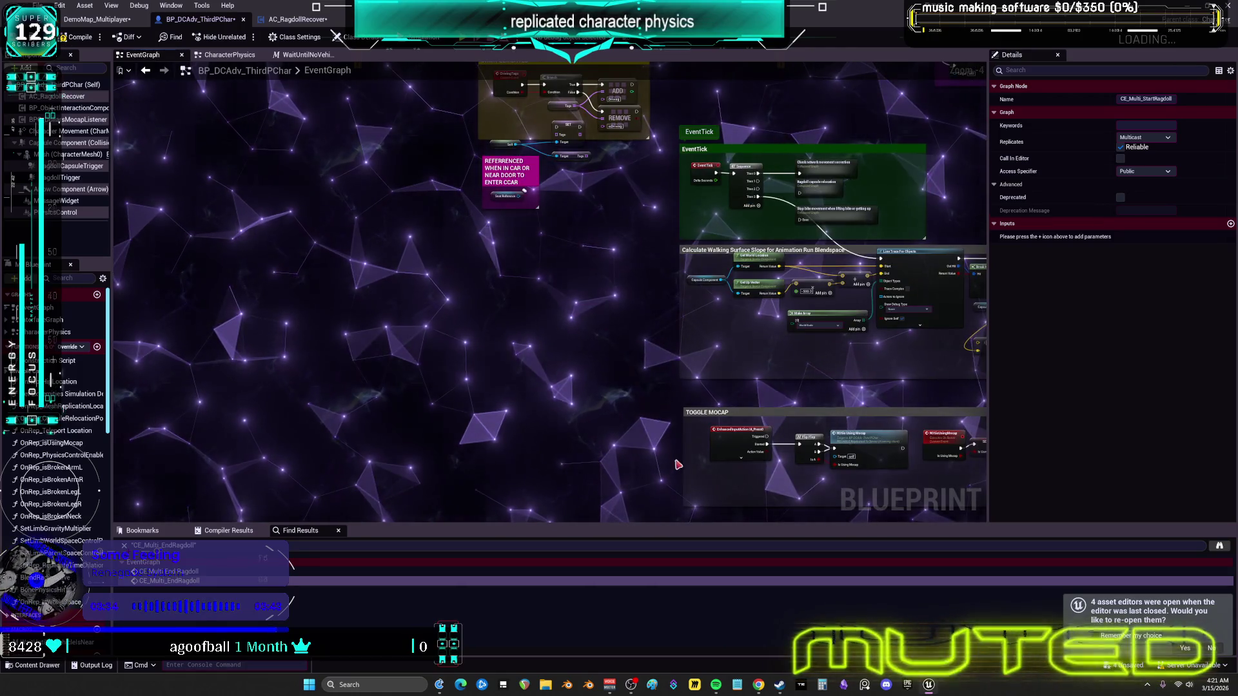
pyautogui.scroll(3, 521, 279)
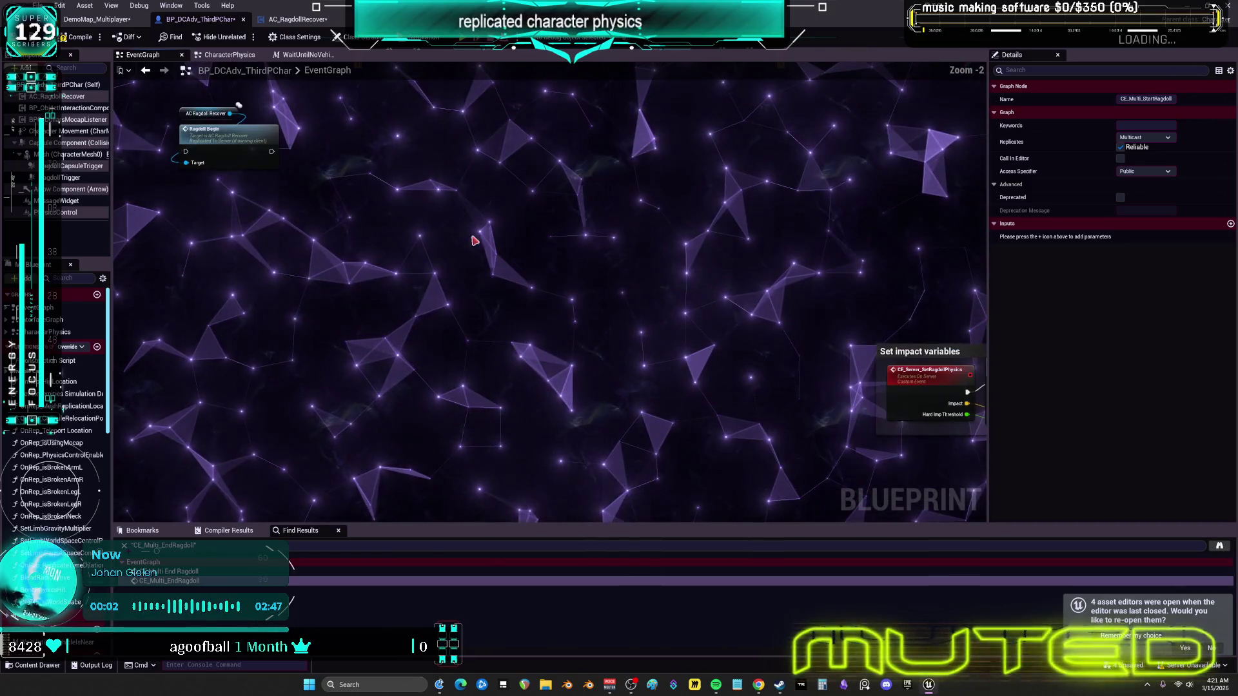
# Step: Copy the AC Ragdoll Recover and Ragdoll Begin pair and paste it at CE_Multi_StartRagdoll
pyautogui.moveTo(226, 122); pyautogui.dragTo(223, 114)
pyautogui.doubleClick(516, 316)
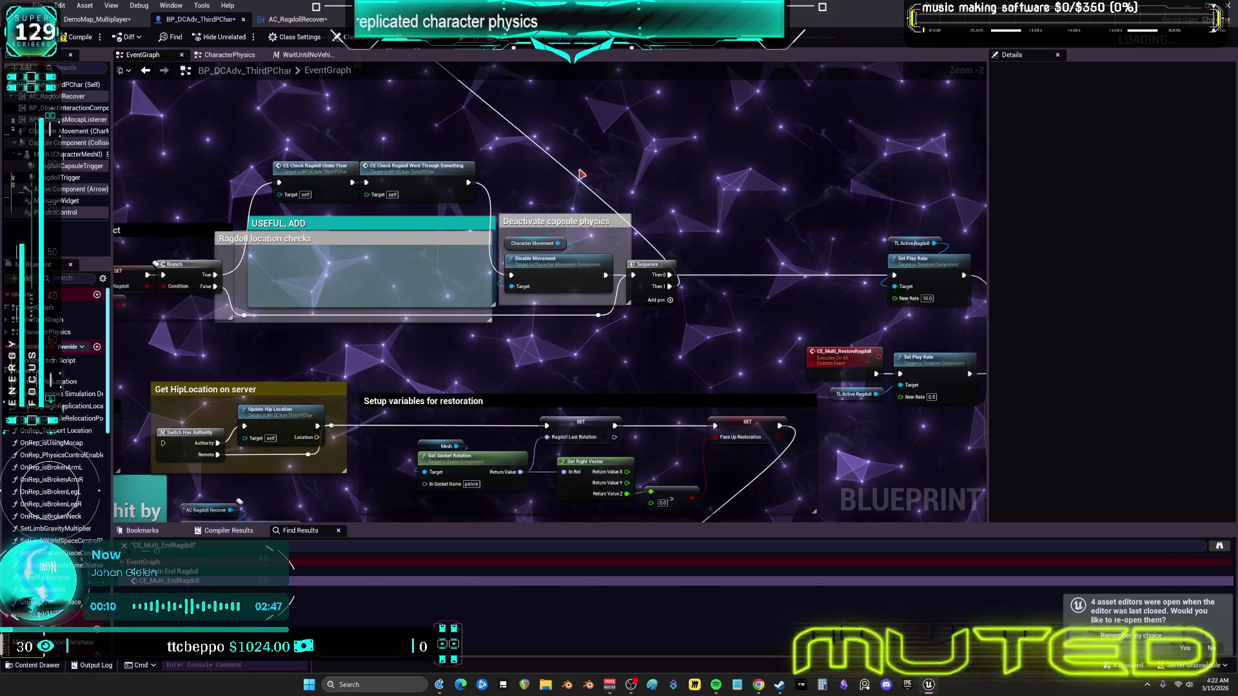
pyautogui.hotkey('ctrl', 'v')
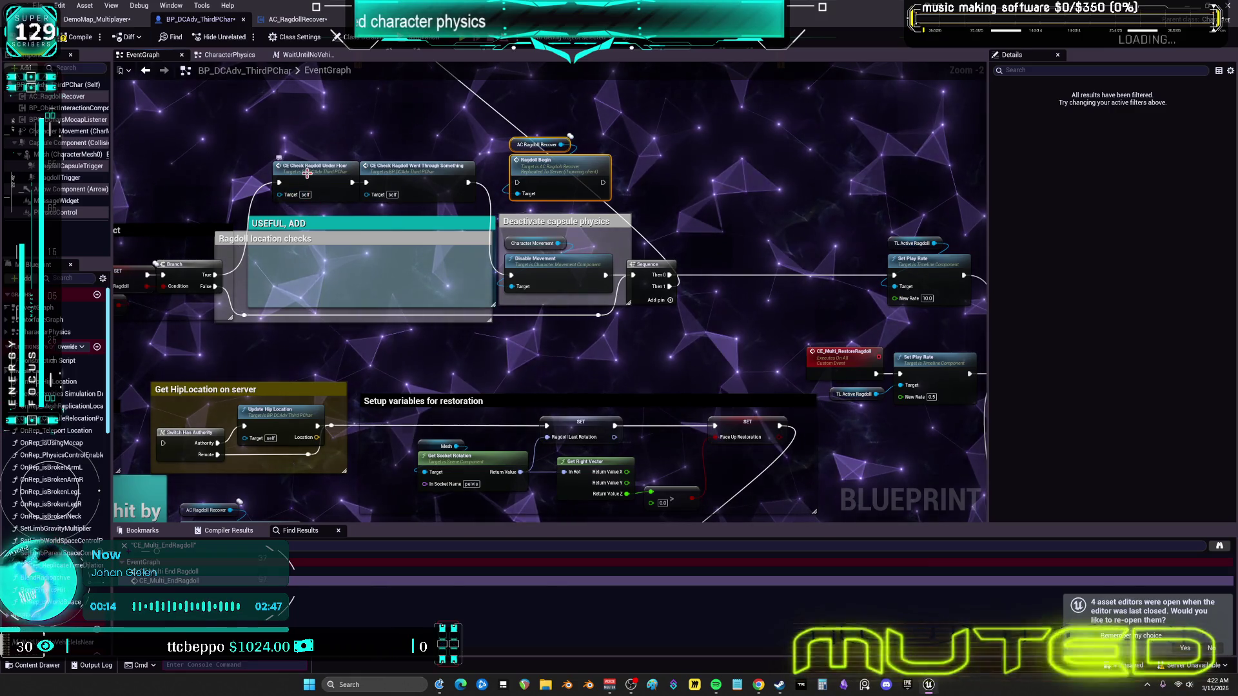
pyautogui.doubleClick(315, 200)
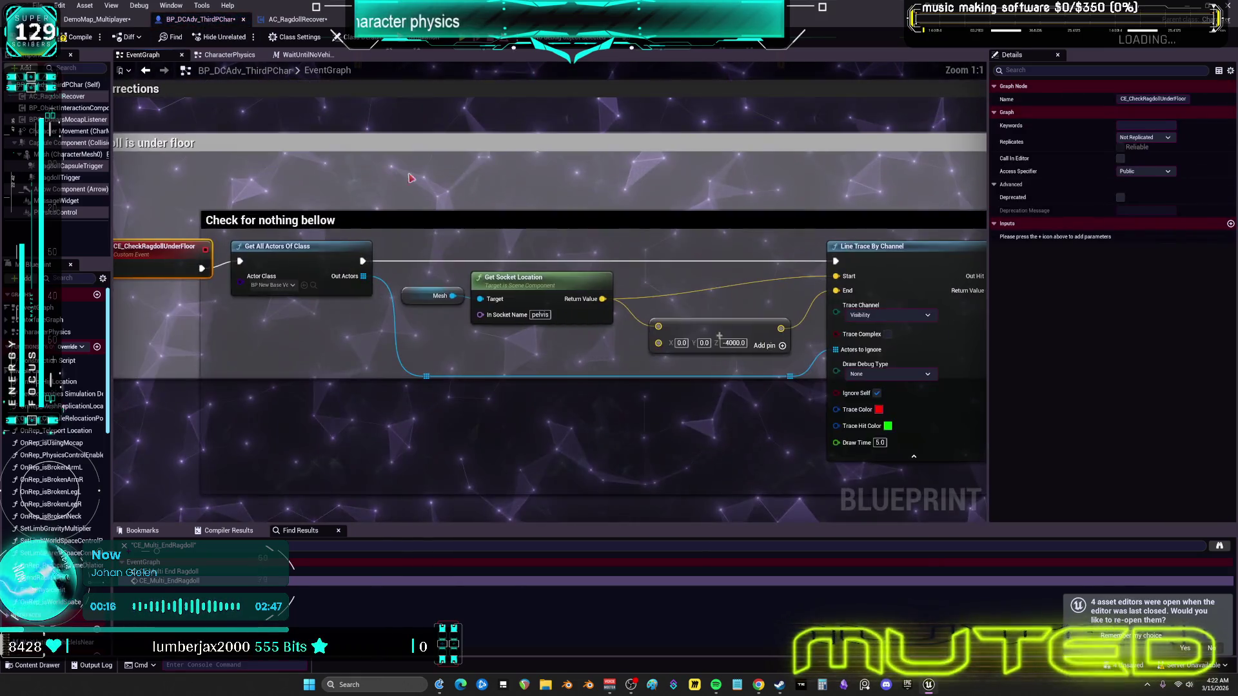
# Step: Pan through the under-floor check blocks, including Check for nothing bellow, then return to ragdoll start
pyautogui.scroll(2, 572, 160)
pyautogui.moveTo(572, 160)
pyautogui.mouseDown()
pyautogui.moveTo(608, 144)
pyautogui.moveTo(497, 161)
pyautogui.moveTo(347, 155)
pyautogui.moveTo(659, 132)
pyautogui.mouseUp()
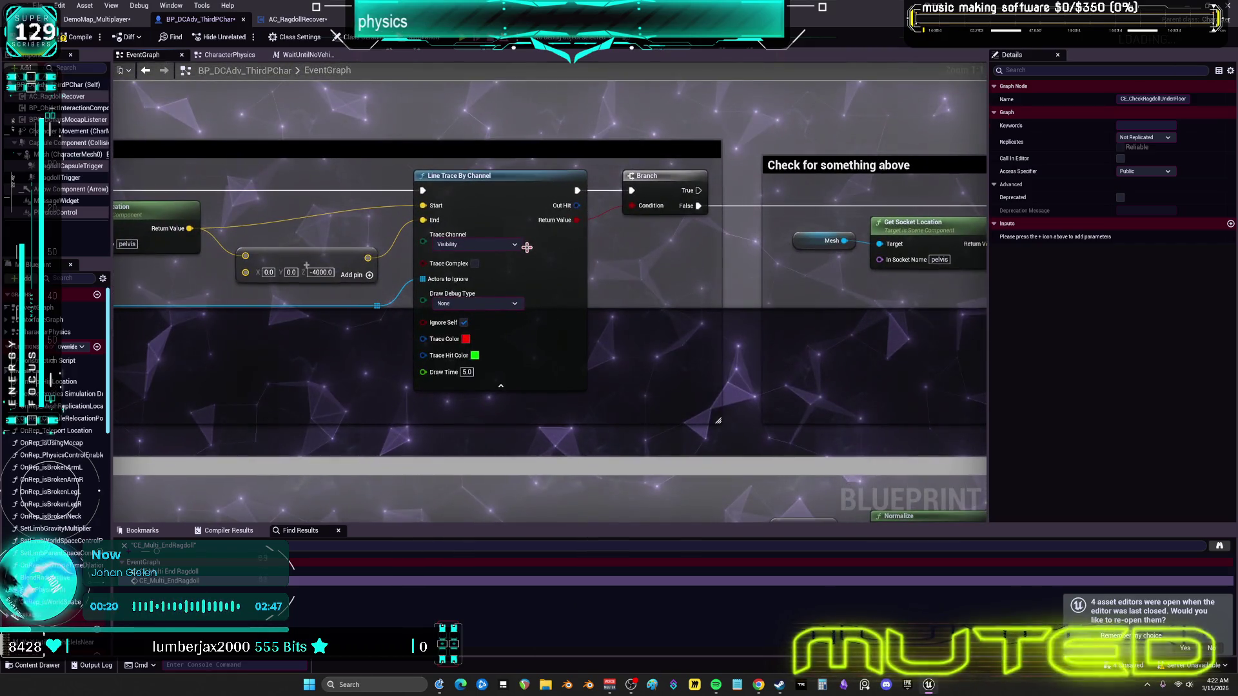
pyautogui.scroll(-4, 691, 230)
pyautogui.moveTo(582, 147)
pyautogui.mouseDown()
pyautogui.moveTo(733, 161)
pyautogui.moveTo(409, 163)
pyautogui.mouseUp()
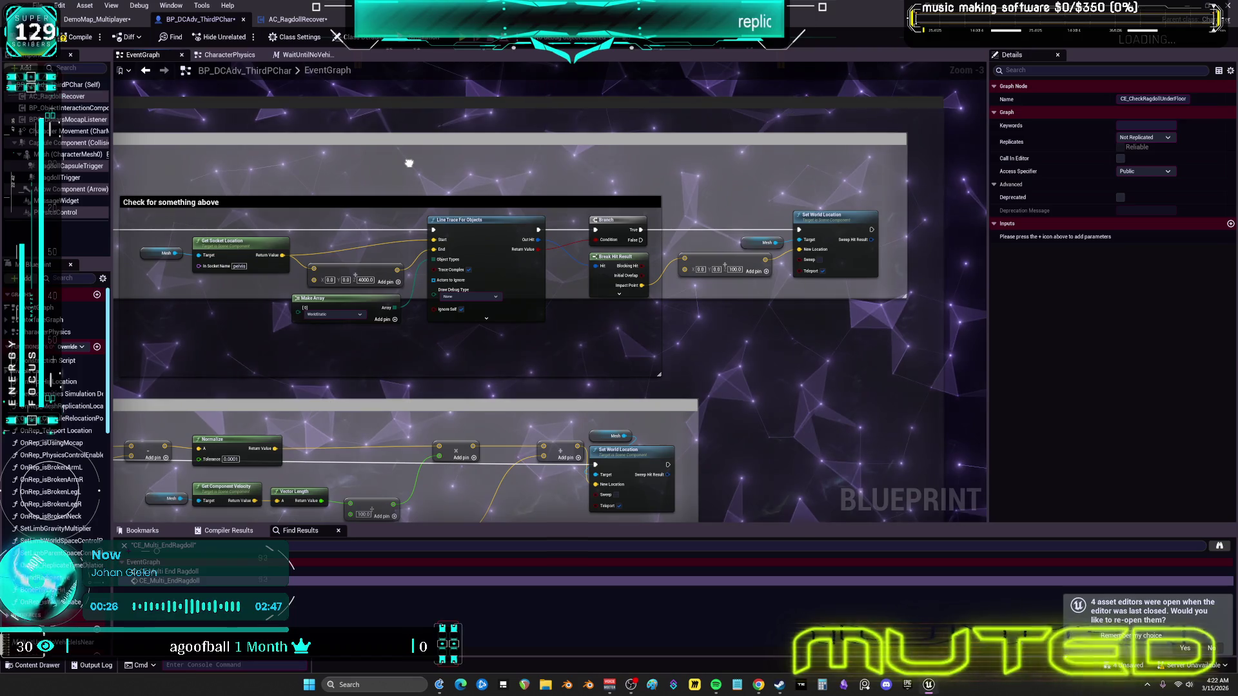
pyautogui.moveTo(410, 164); pyautogui.dragTo(852, 166)
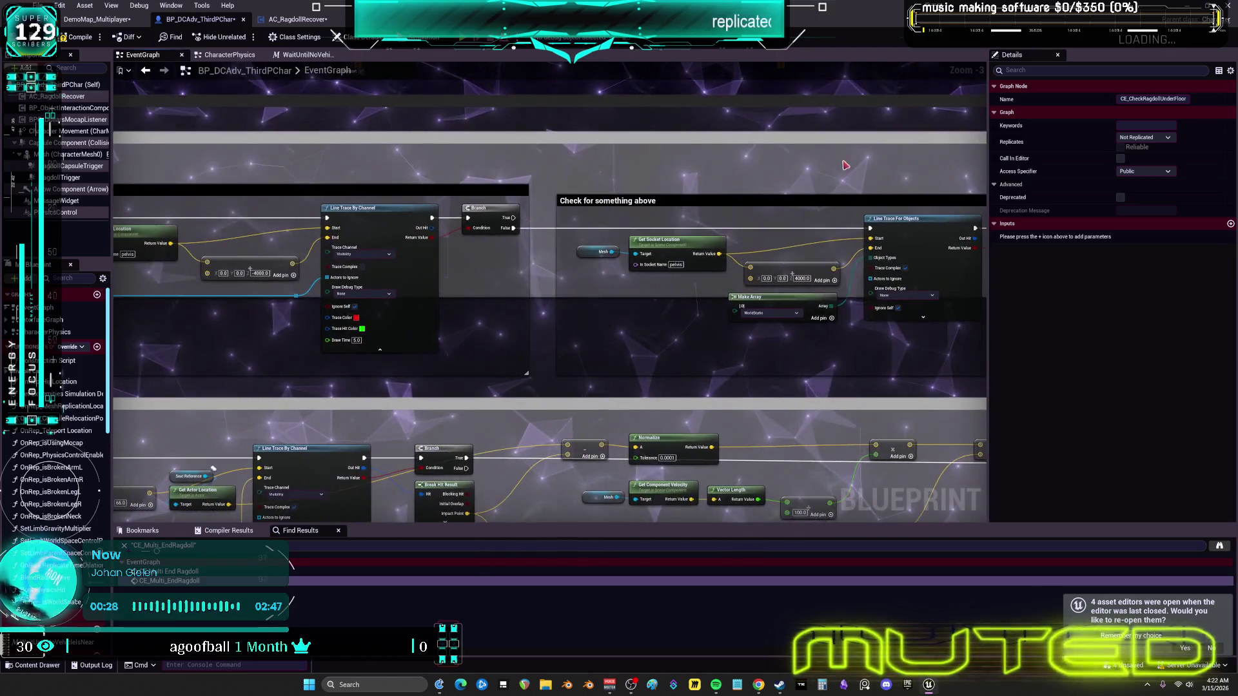
pyautogui.moveTo(476, 165); pyautogui.dragTo(750, 165)
pyautogui.moveTo(147, 72); pyautogui.dragTo(211, 66)
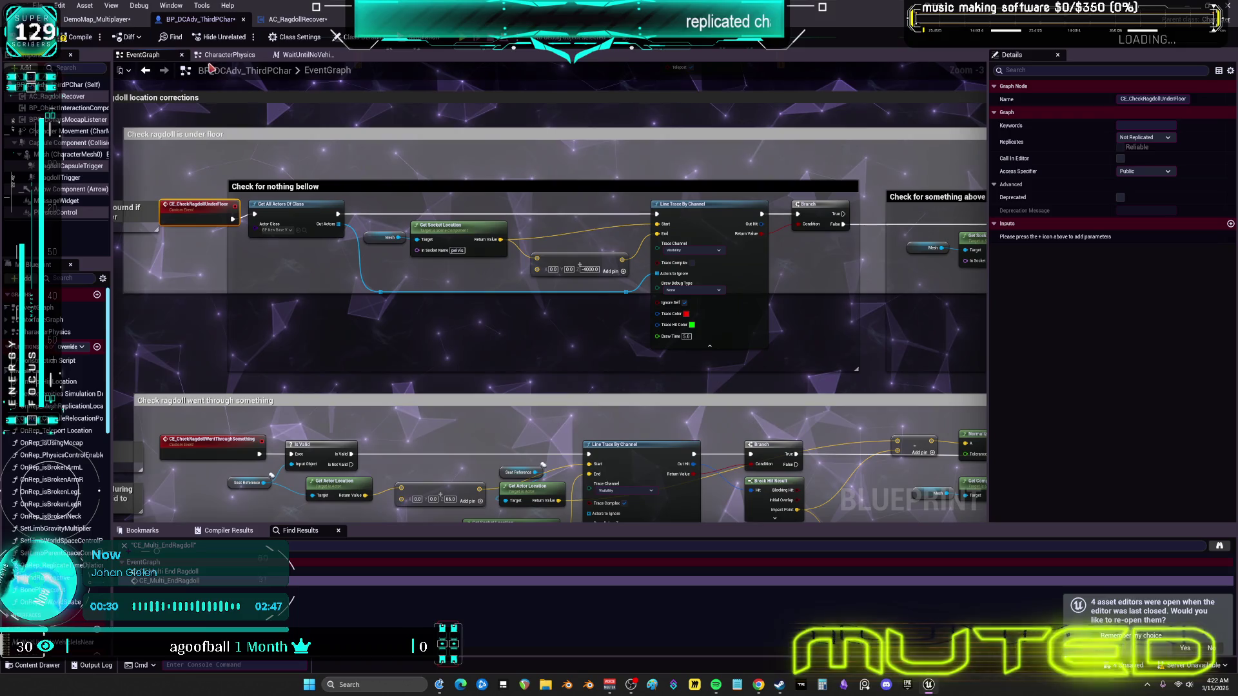
pyautogui.click(148, 72)
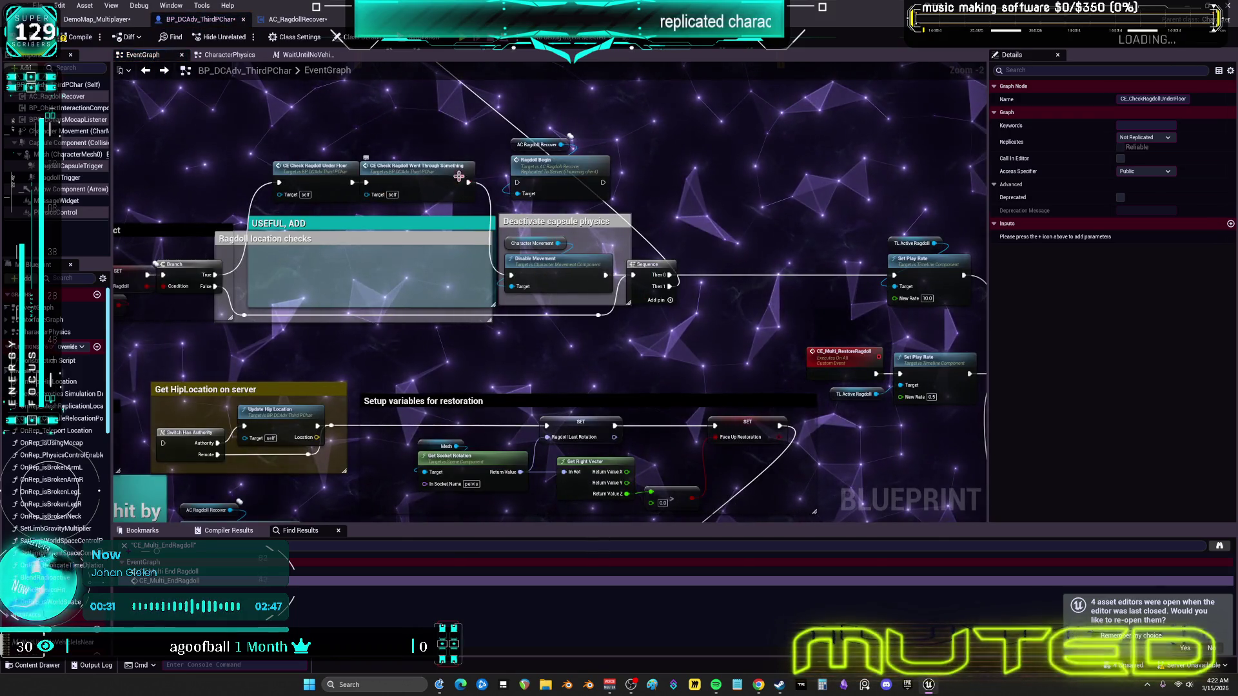
# Step: Inspect the CE_CheckRagdollWentThroughSomething event logic, then return to where it is called
pyautogui.doubleClick(466, 177)
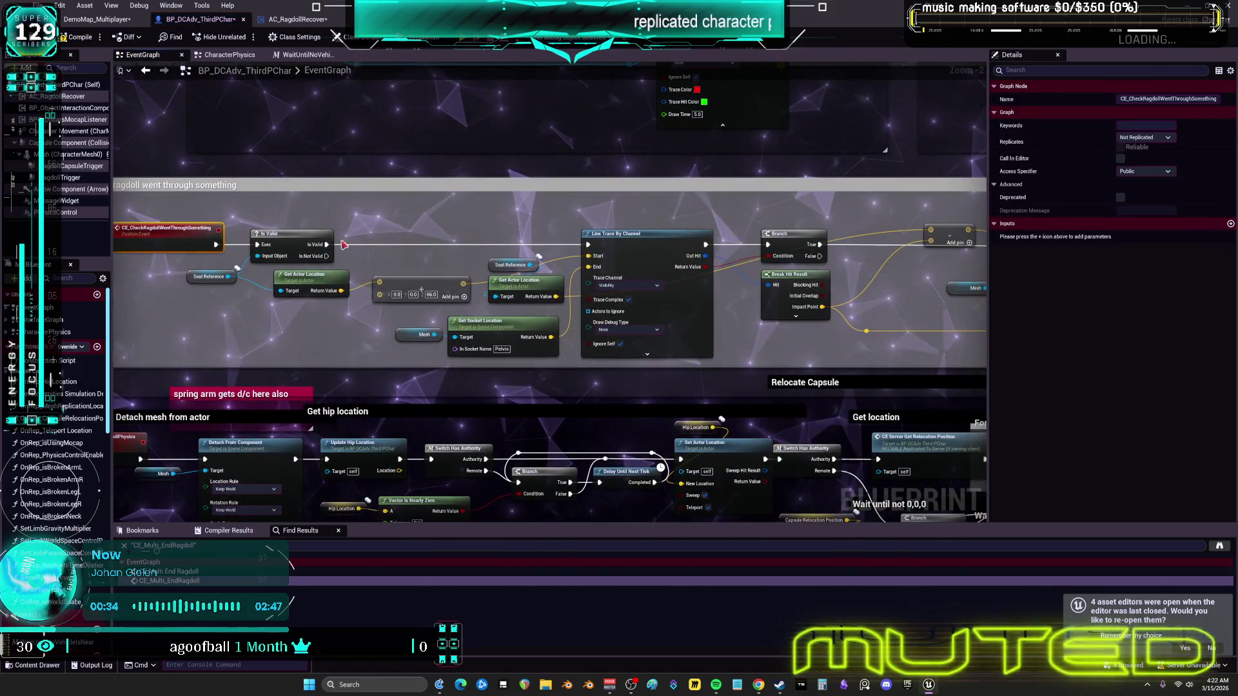
pyautogui.moveTo(334, 241)
pyautogui.mouseDown()
pyautogui.moveTo(531, 227)
pyautogui.moveTo(447, 207)
pyautogui.moveTo(261, 227)
pyautogui.moveTo(538, 175)
pyautogui.moveTo(387, 183)
pyautogui.mouseUp()
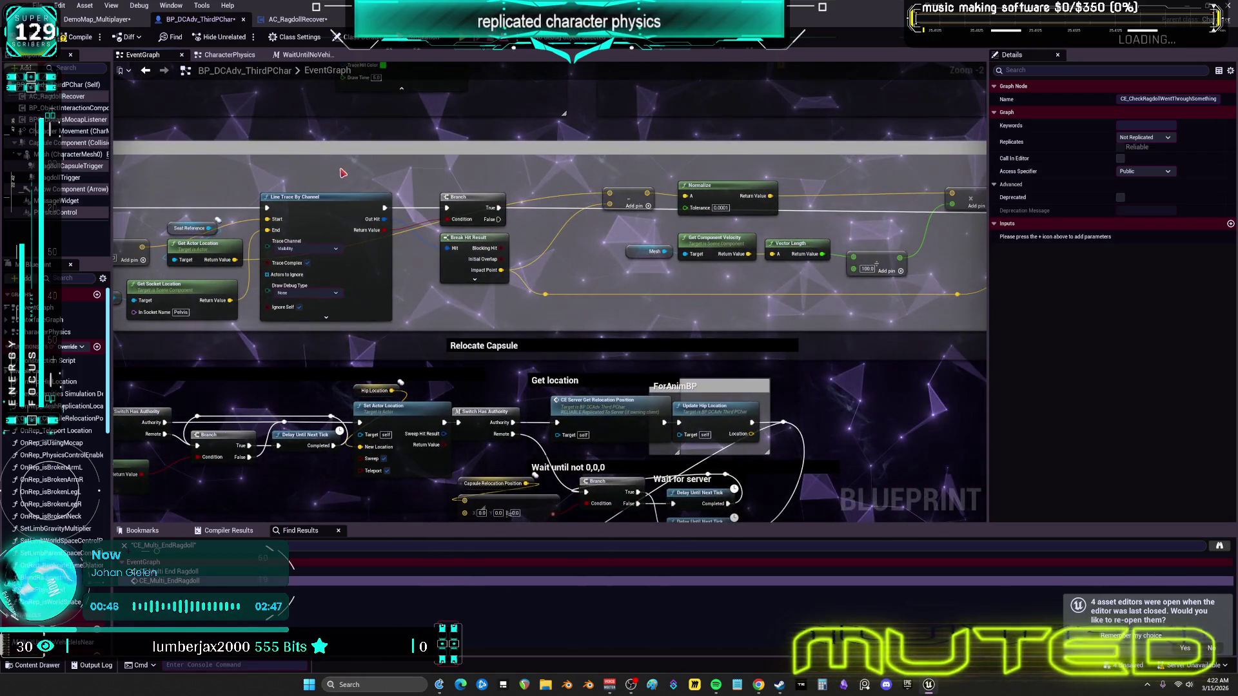
pyautogui.moveTo(267, 170); pyautogui.dragTo(410, 170)
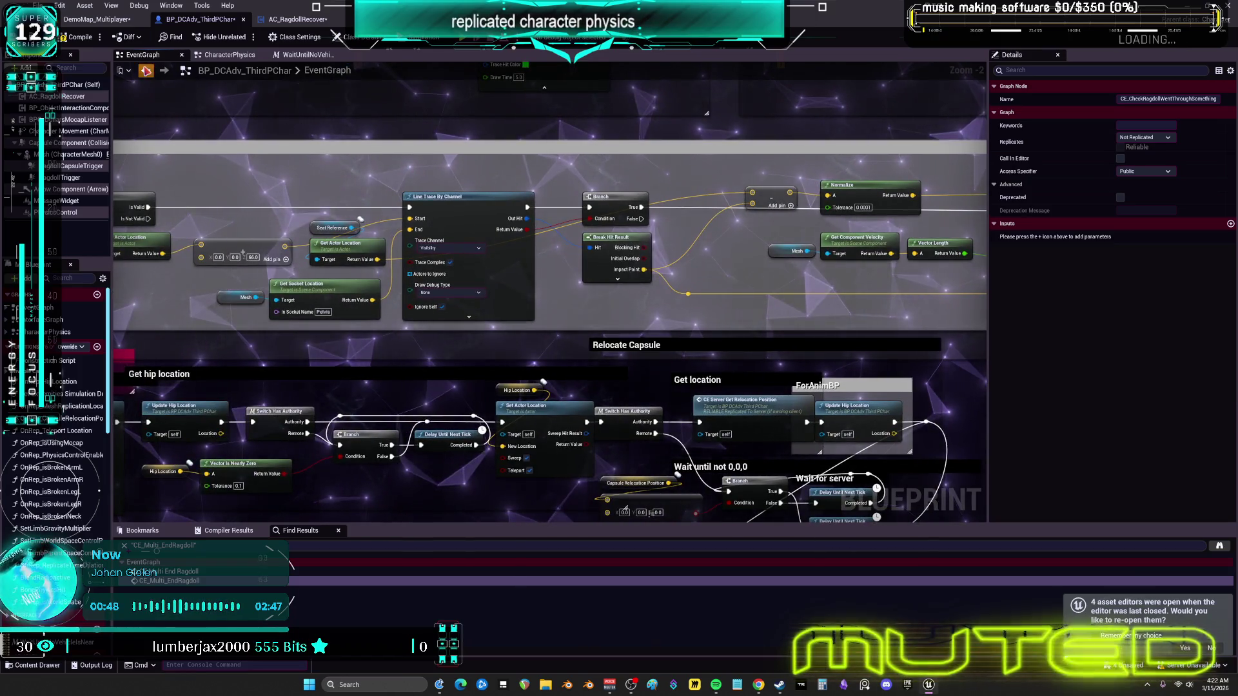
pyautogui.click(146, 70)
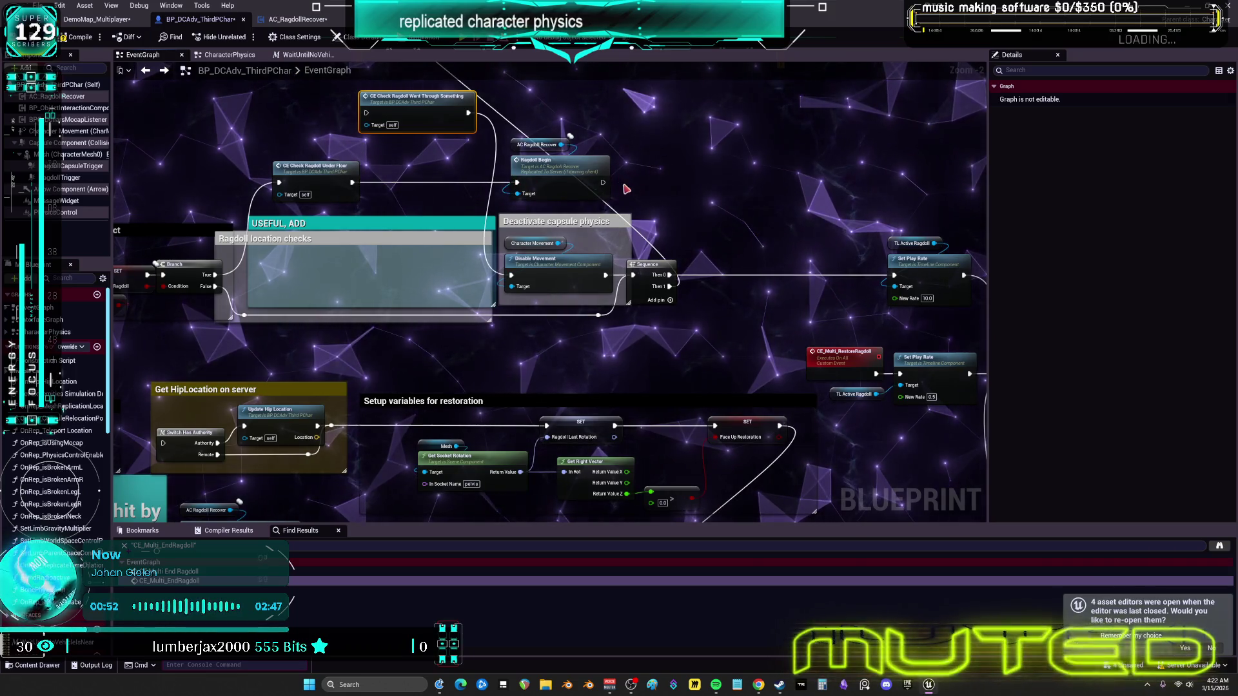
# Step: Wrap the ragdoll-start nodes, from the hard-or-soft impact check to the Sequence, in comment '7'
pyautogui.moveTo(264, 232); pyautogui.dragTo(460, 226)
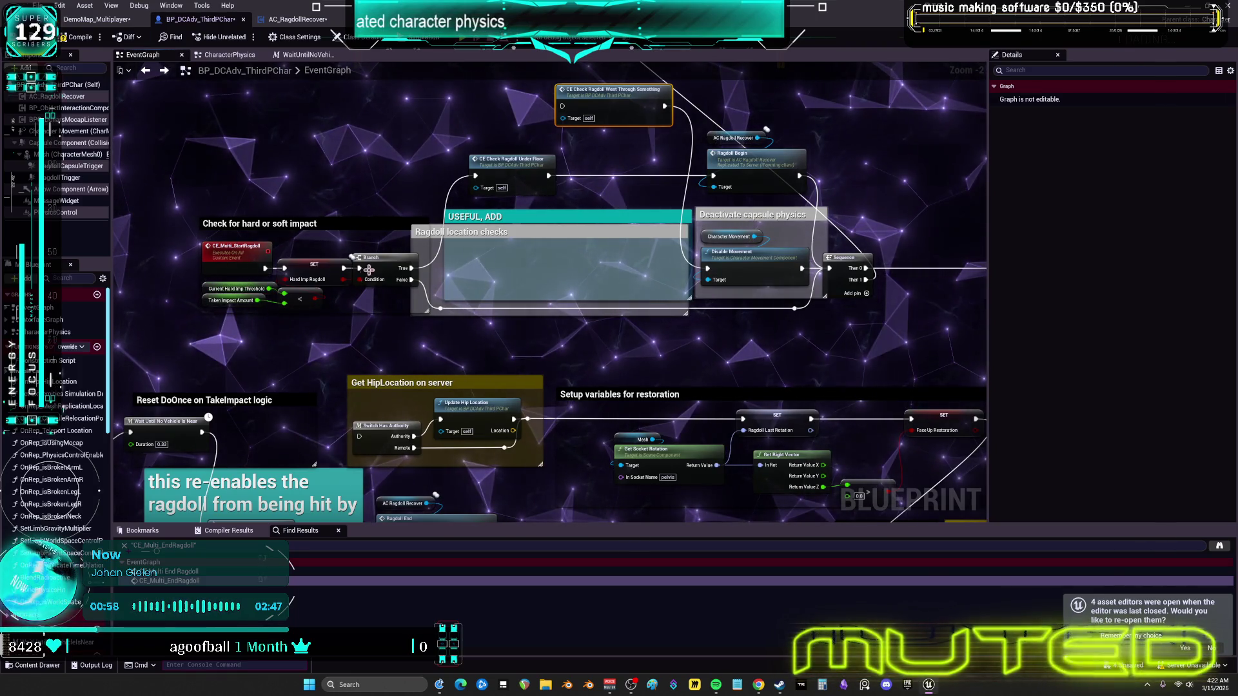
pyautogui.moveTo(950, 187); pyautogui.dragTo(600, 156)
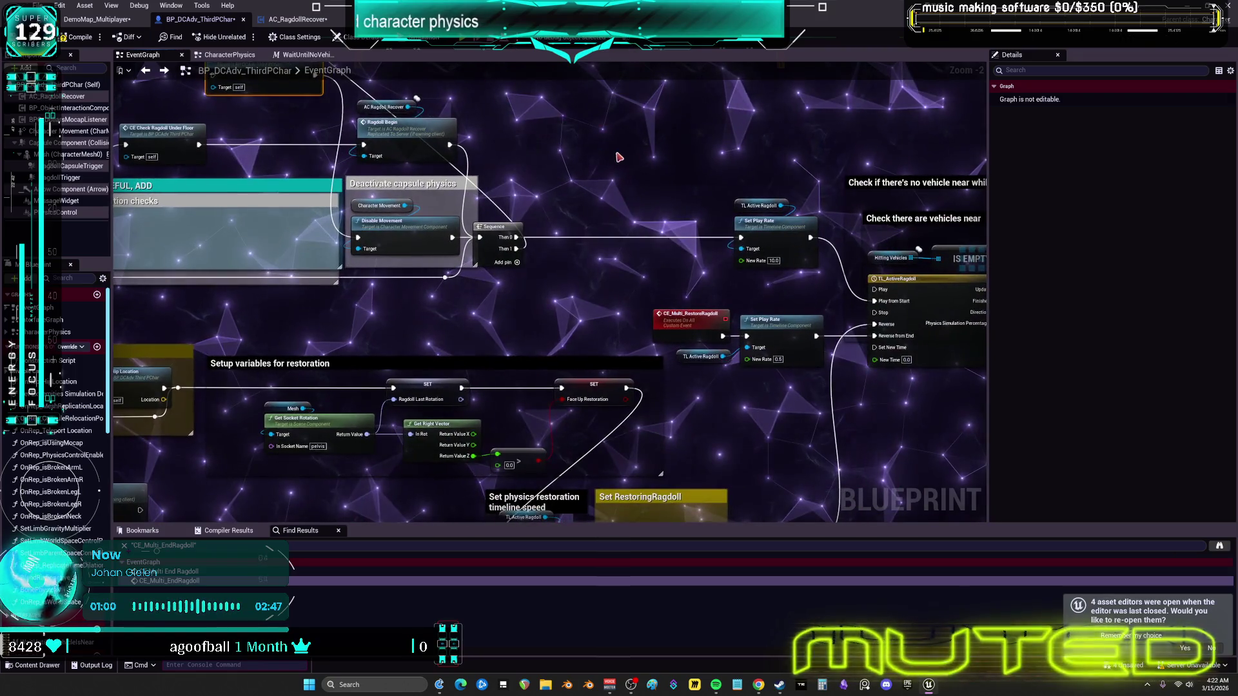
pyautogui.scroll(-2, 632, 158)
pyautogui.moveTo(677, 348)
pyautogui.mouseDown()
pyautogui.moveTo(400, 251)
pyautogui.moveTo(222, 168)
pyautogui.mouseUp()
pyautogui.write('c')
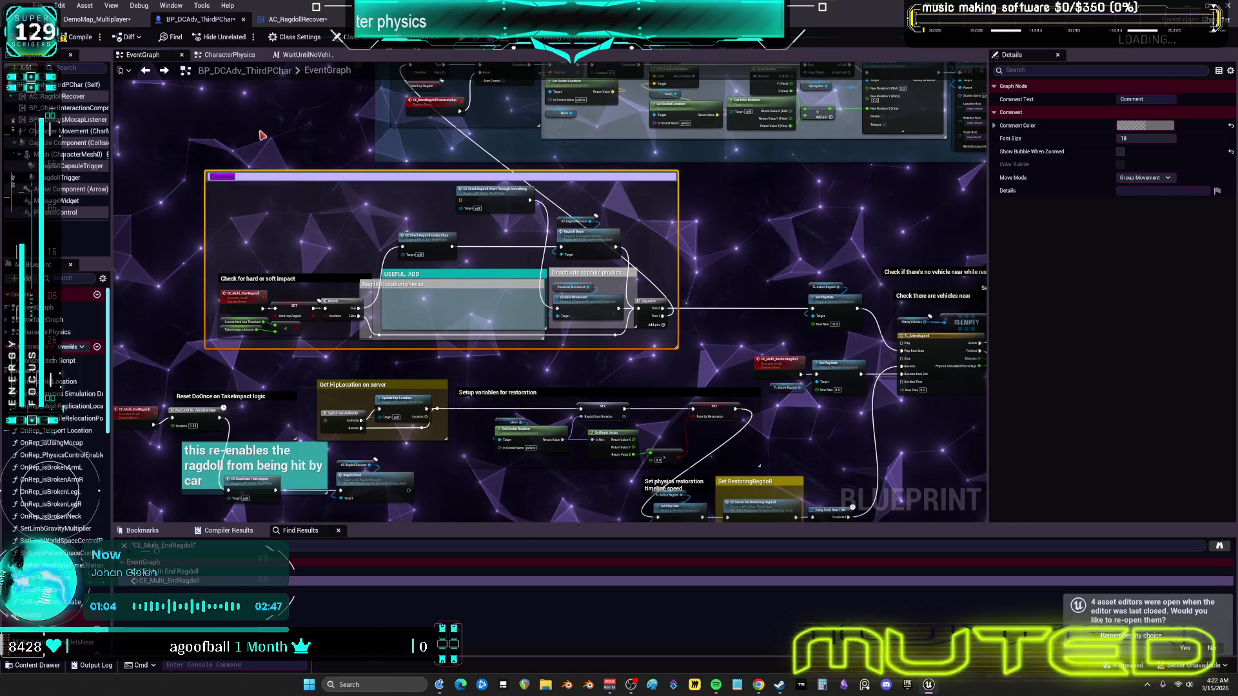
pyautogui.write('7')
pyautogui.click(193, 107)
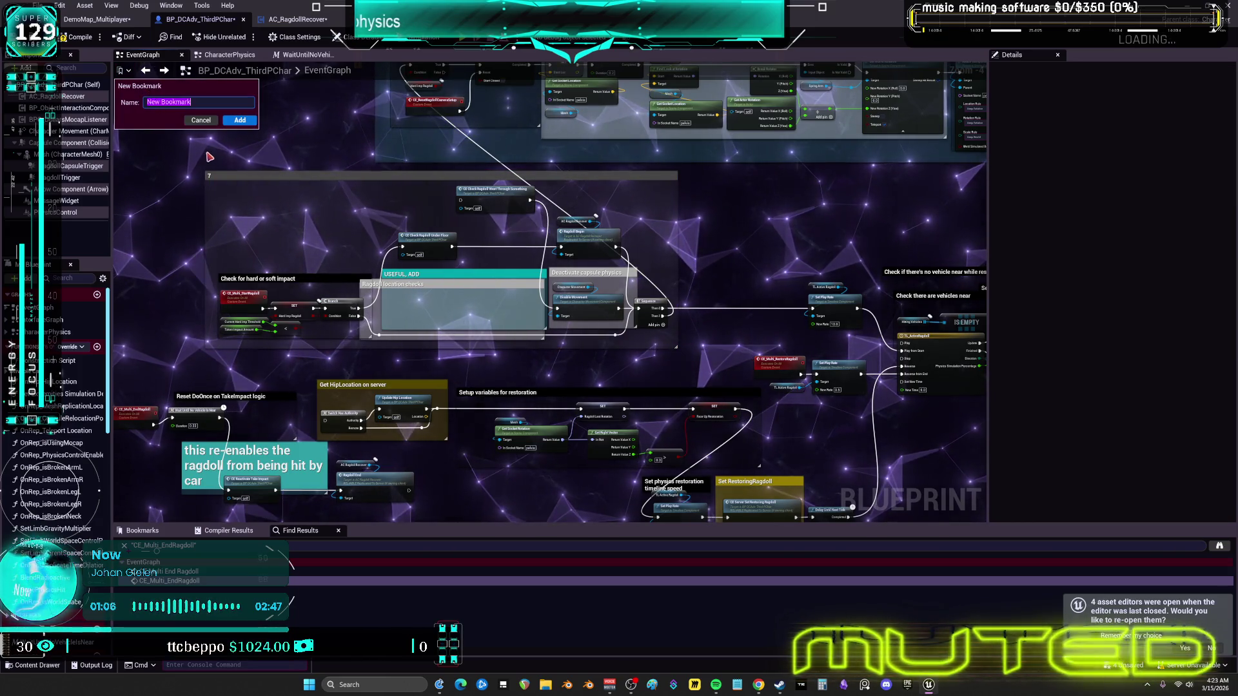
pyautogui.scroll(2, 507, 211)
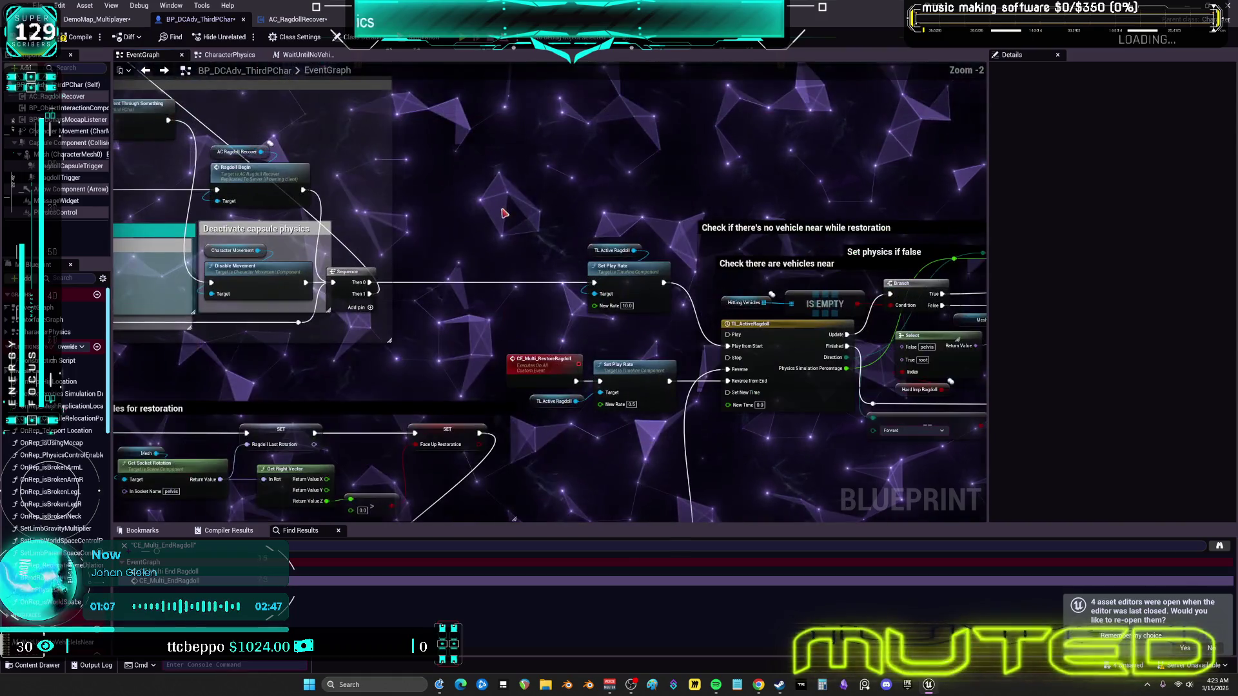
pyautogui.moveTo(417, 168)
pyautogui.mouseDown()
pyautogui.moveTo(401, 153)
pyautogui.moveTo(245, 182)
pyautogui.moveTo(597, 174)
pyautogui.moveTo(484, 173)
pyautogui.mouseUp()
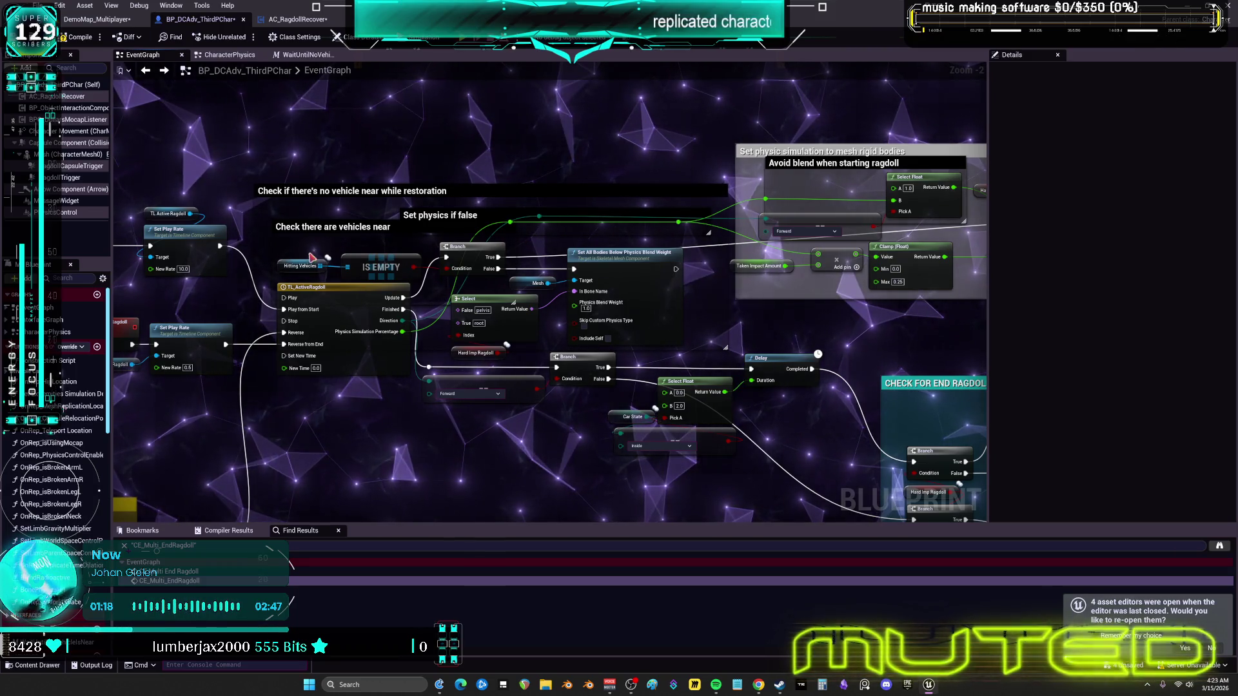
pyautogui.rightClick(412, 233)
pyautogui.click(548, 150)
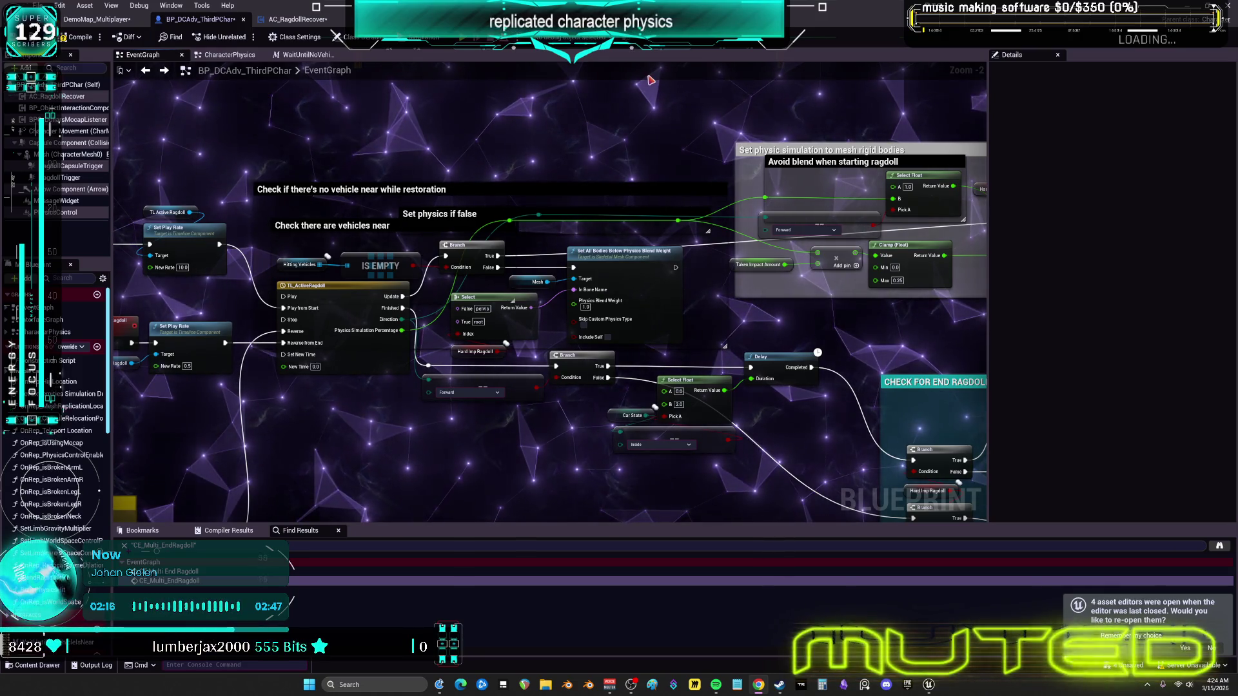
pyautogui.click(348, 235)
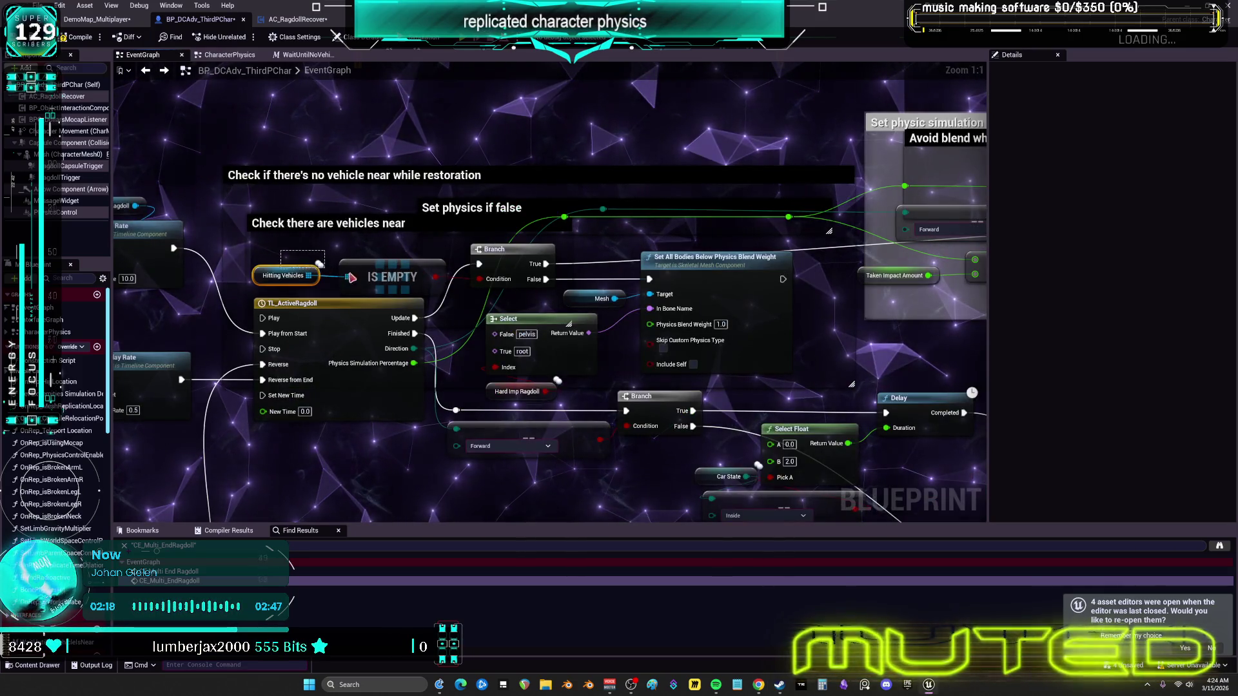
# Step: Raise the Hitting Vehicles, IS EMPTY and Branch nodes above the vehicle-check labels
pyautogui.scroll(2, 349, 235)
pyautogui.moveTo(392, 278)
pyautogui.mouseDown()
pyautogui.moveTo(381, 313)
pyautogui.moveTo(383, 204)
pyautogui.mouseUp()
pyautogui.moveTo(674, 342); pyautogui.dragTo(656, 311)
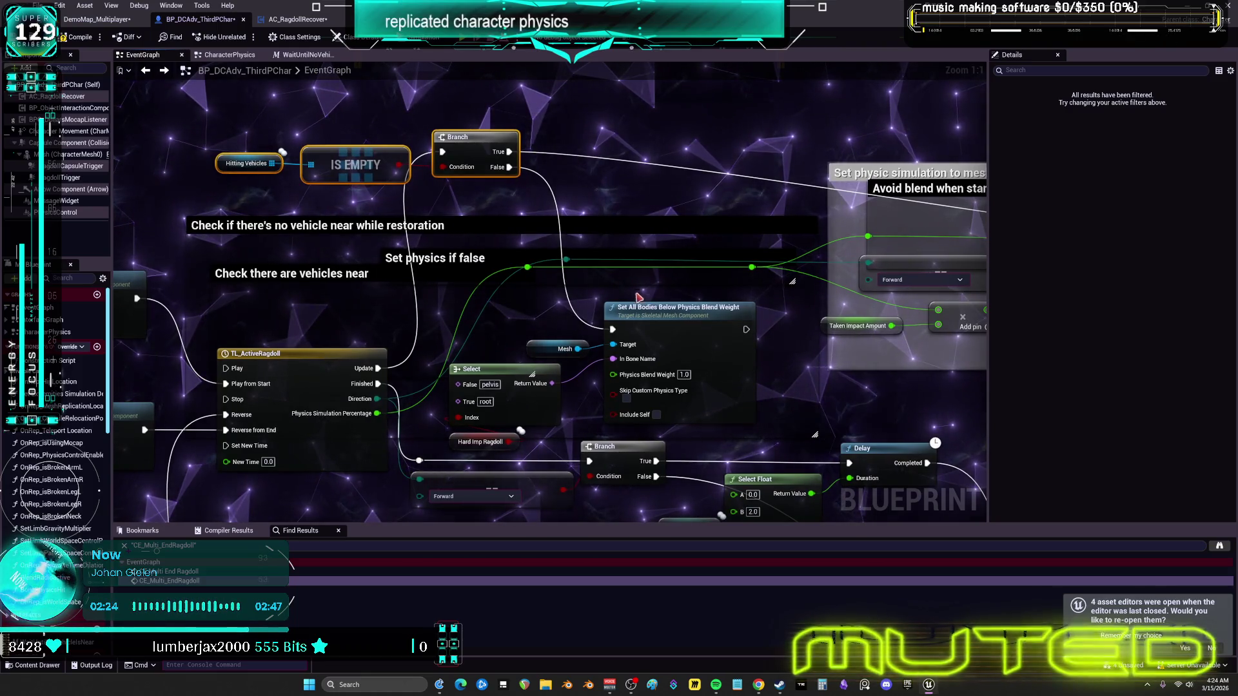
# Step: Pan to the CHECK FOR END RAGDOLLB REQUIREMENTS group and select its comment
pyautogui.moveTo(637, 207); pyautogui.dragTo(527, 241)
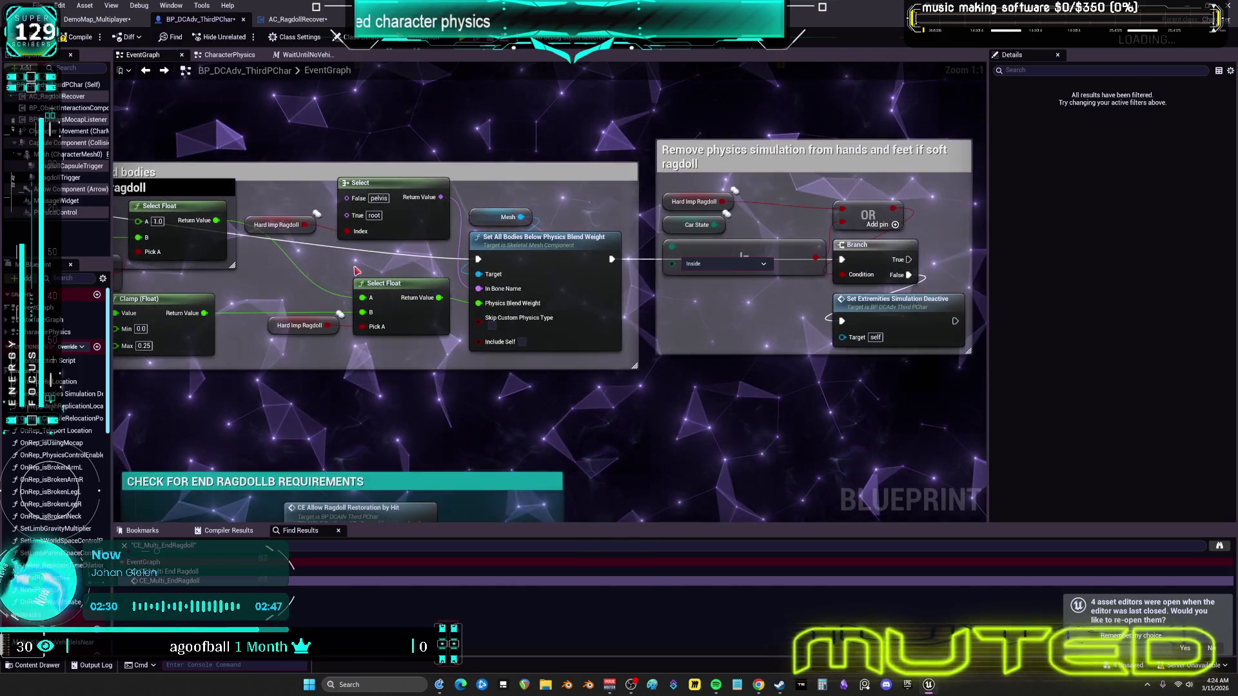
pyautogui.moveTo(162, 451)
pyautogui.mouseDown()
pyautogui.moveTo(476, 433)
pyautogui.moveTo(688, 389)
pyautogui.moveTo(419, 304)
pyautogui.mouseUp()
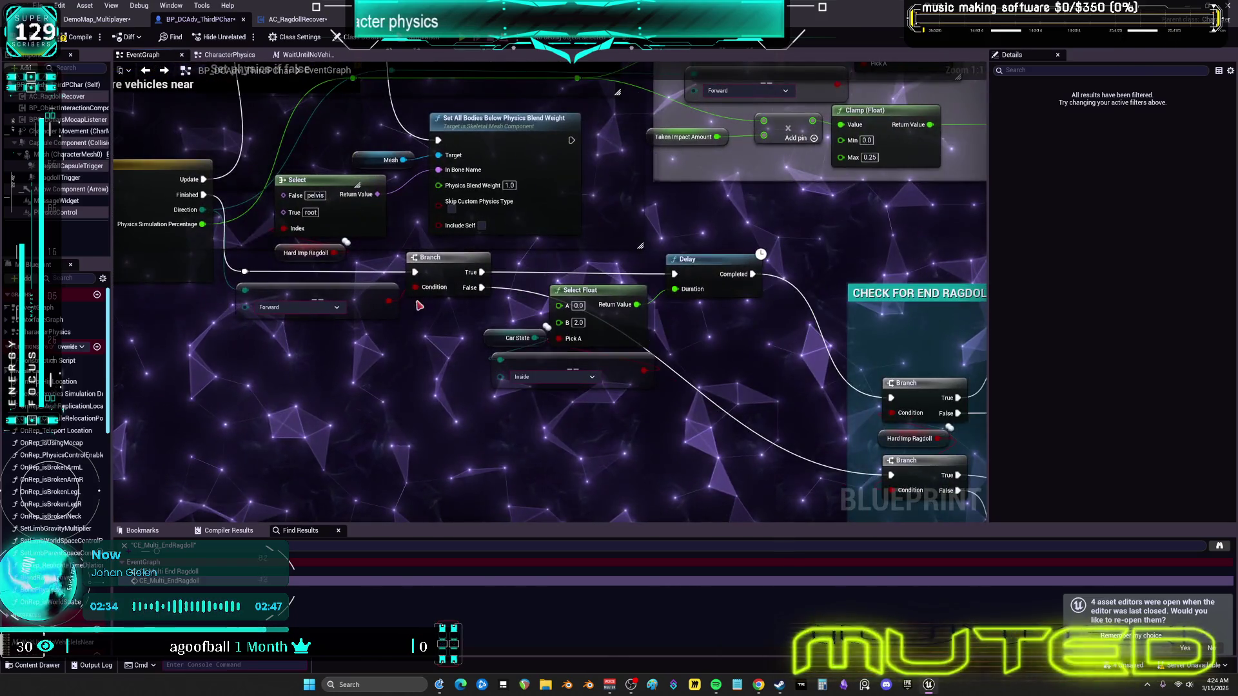
pyautogui.moveTo(785, 325)
pyautogui.mouseDown()
pyautogui.moveTo(393, 217)
pyautogui.moveTo(469, 210)
pyautogui.moveTo(508, 293)
pyautogui.moveTo(456, 243)
pyautogui.mouseUp()
pyautogui.click(356, 141)
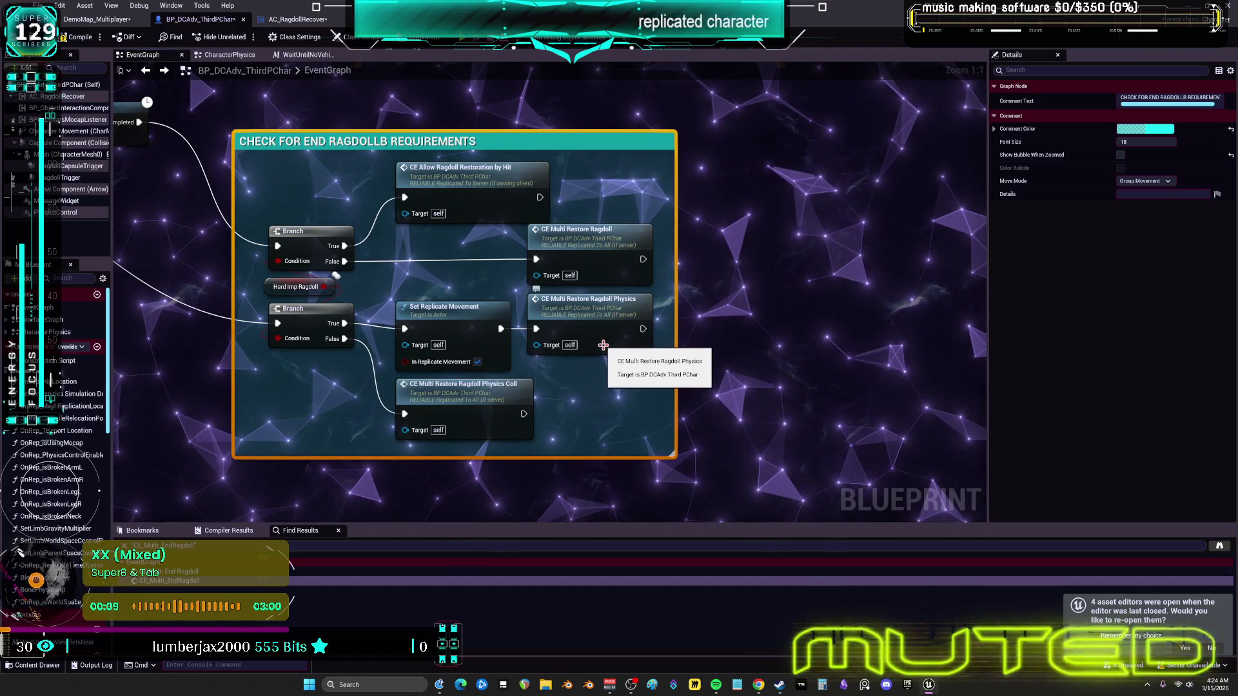
pyautogui.moveTo(603, 345)
pyautogui.mouseDown()
pyautogui.moveTo(566, 416)
pyautogui.moveTo(569, 332)
pyautogui.moveTo(562, 343)
pyautogui.mouseUp()
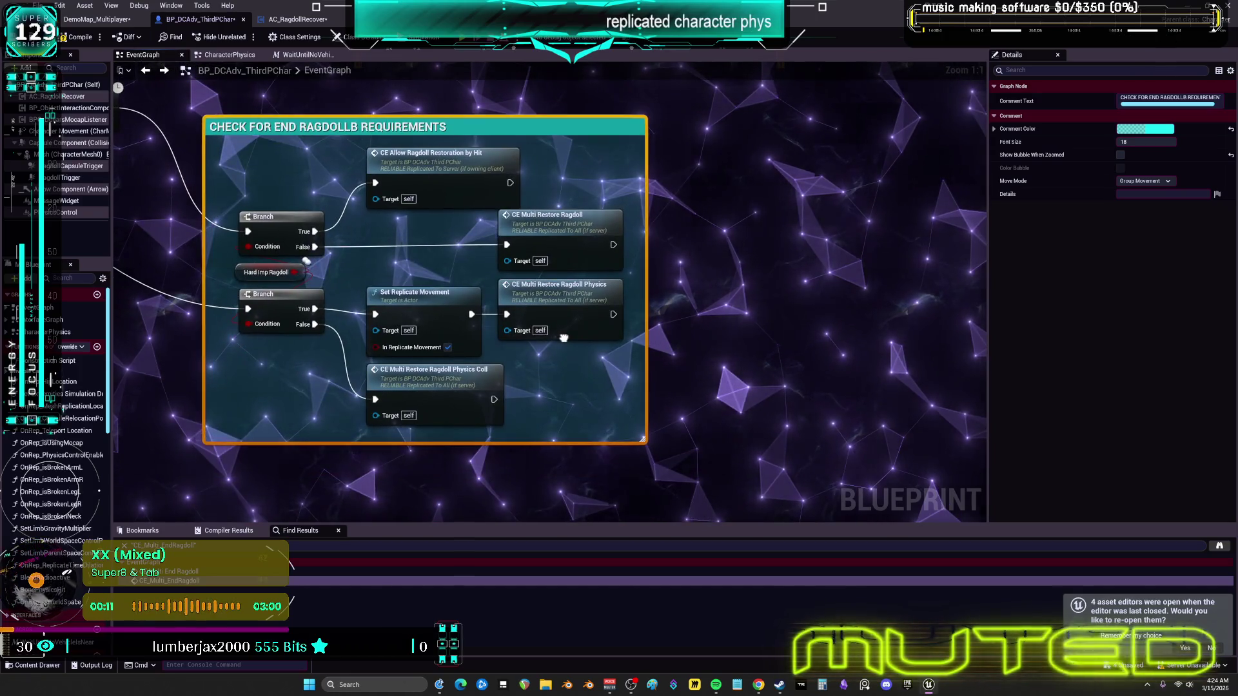
# Step: Jump to CE_AllowRagdollRestorationByHit and pan through its restoration logic, Gate and CE Multi End Ragdoll nodes
pyautogui.doubleClick(477, 167)
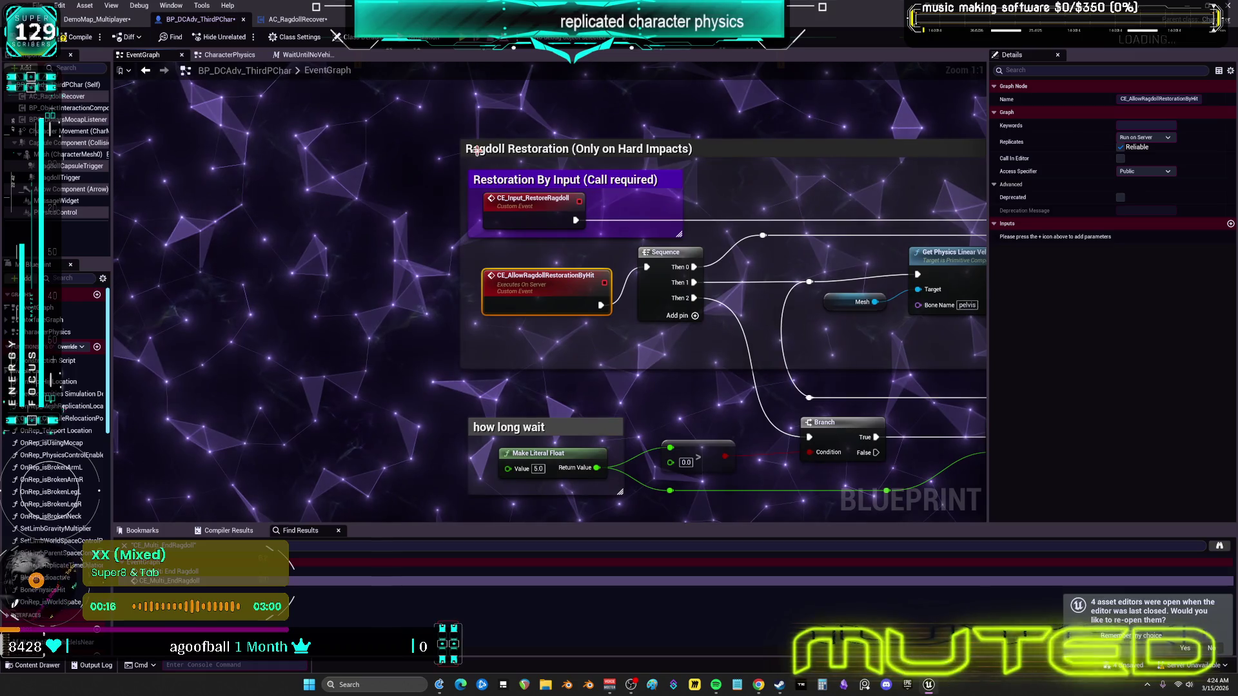
pyautogui.moveTo(666, 274); pyautogui.dragTo(149, 249)
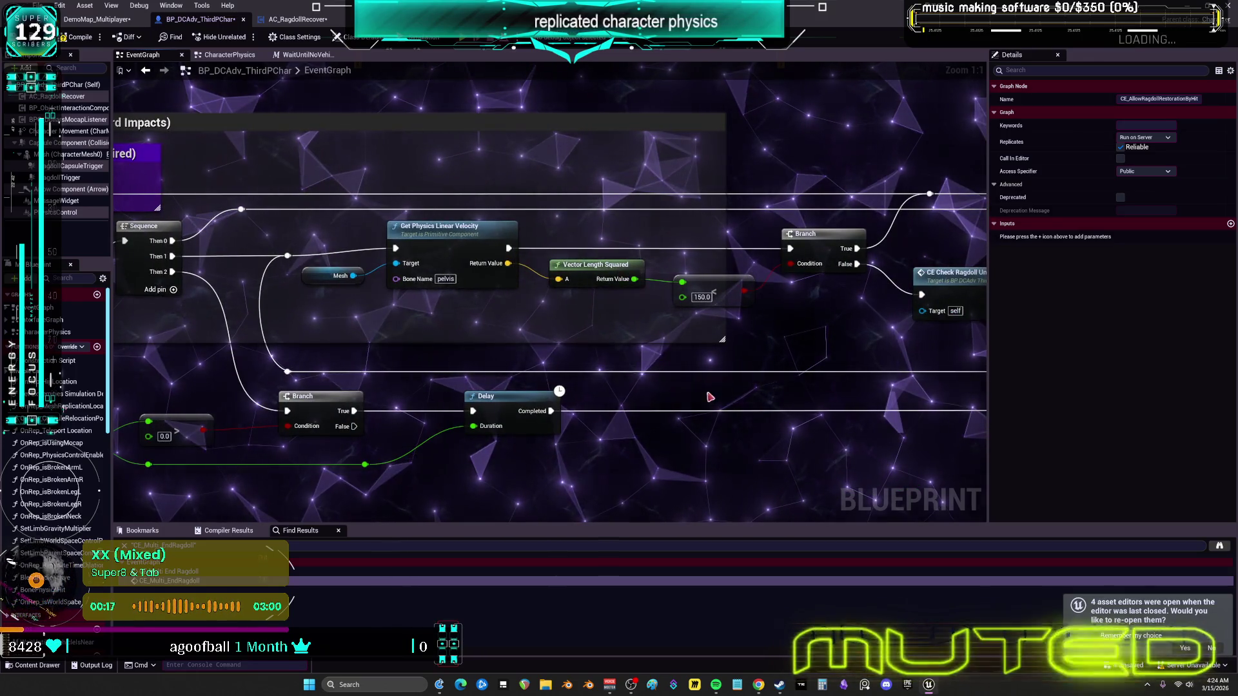
pyautogui.moveTo(739, 320); pyautogui.dragTo(632, 334)
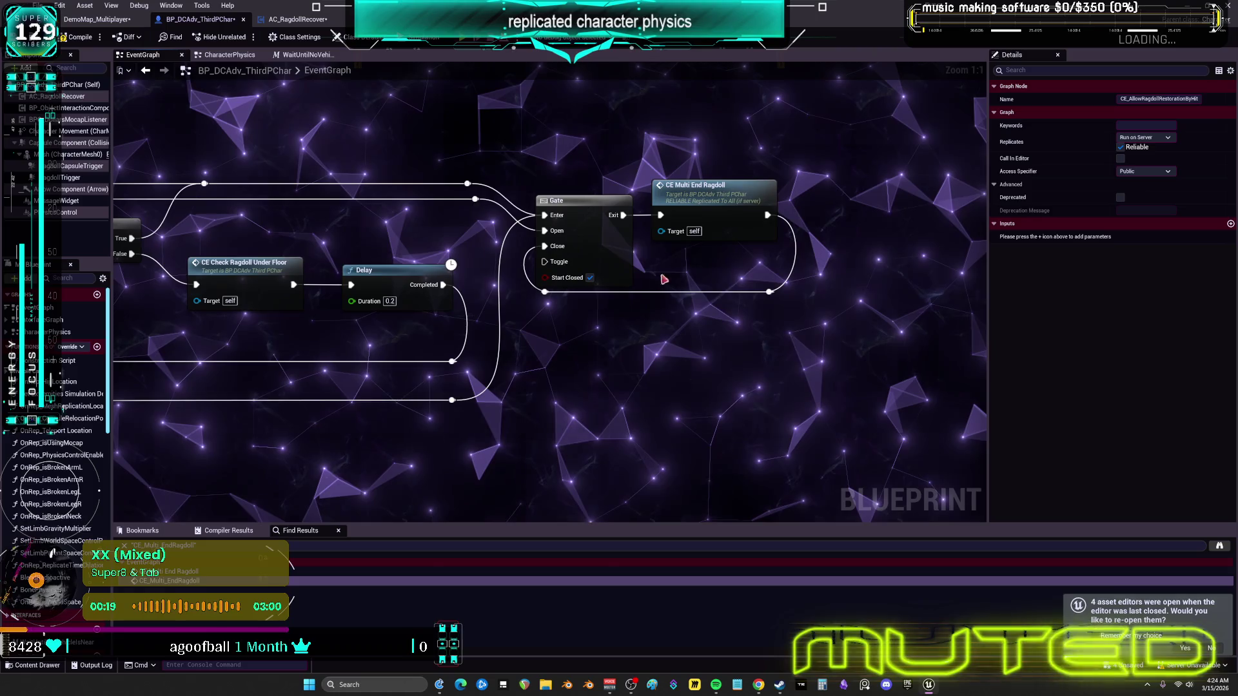
pyautogui.moveTo(613, 225); pyautogui.dragTo(965, 242)
pyautogui.scroll(-2, 964, 241)
pyautogui.moveTo(432, 314); pyautogui.dragTo(575, 299)
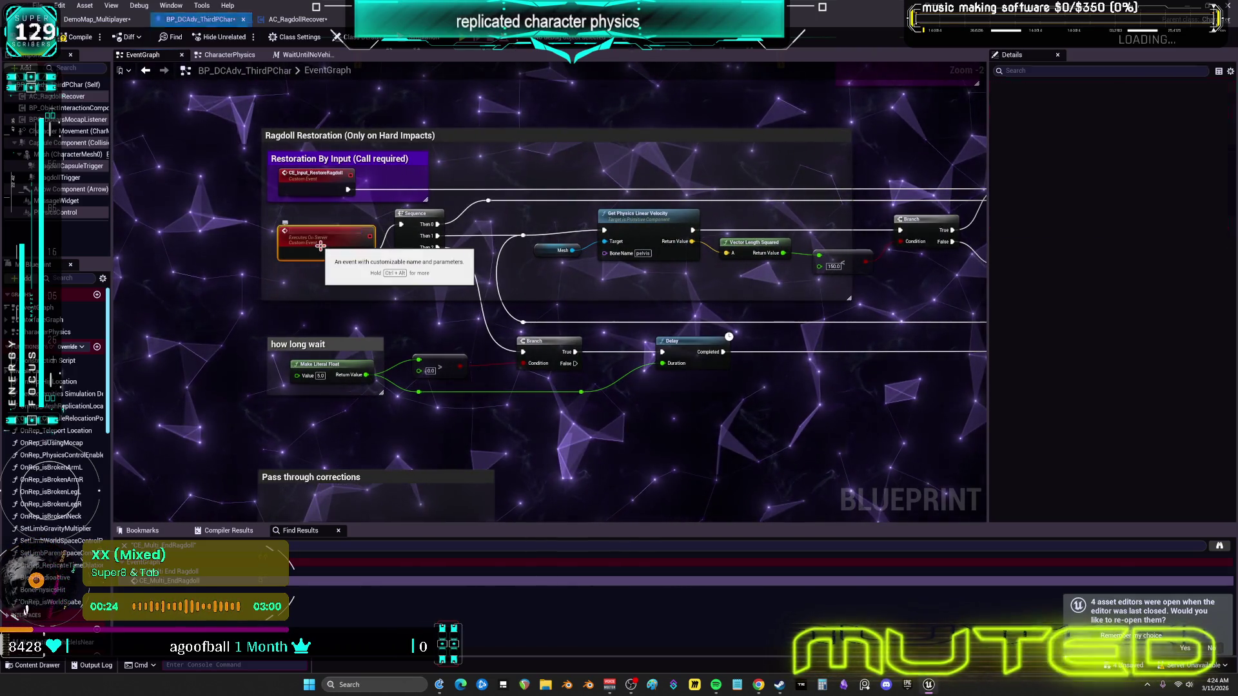
# Step: Leave the event's name unchanged and fit the whole EventGraph in view
pyautogui.press('F2')
pyautogui.click(521, 149)
pyautogui.press('Home')
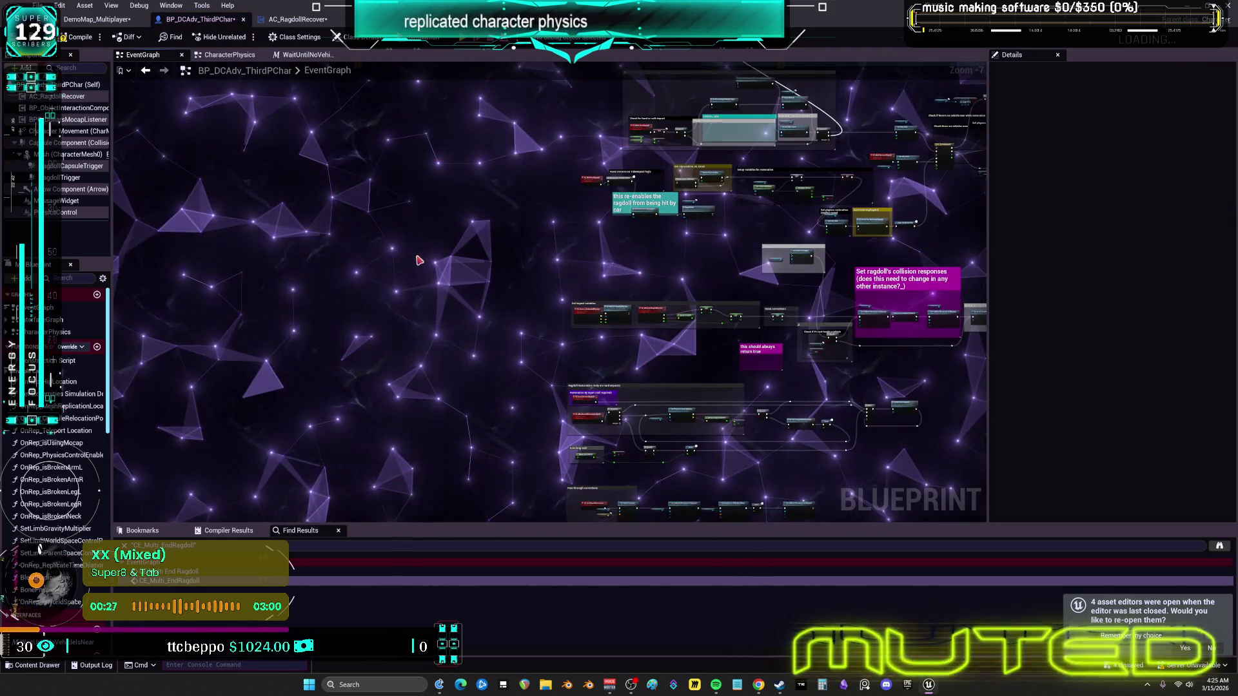
# Step: Wrap the restoration call in a comment titled 'ends ragdolling when the character stops moving'
pyautogui.scroll(5, 506, 271)
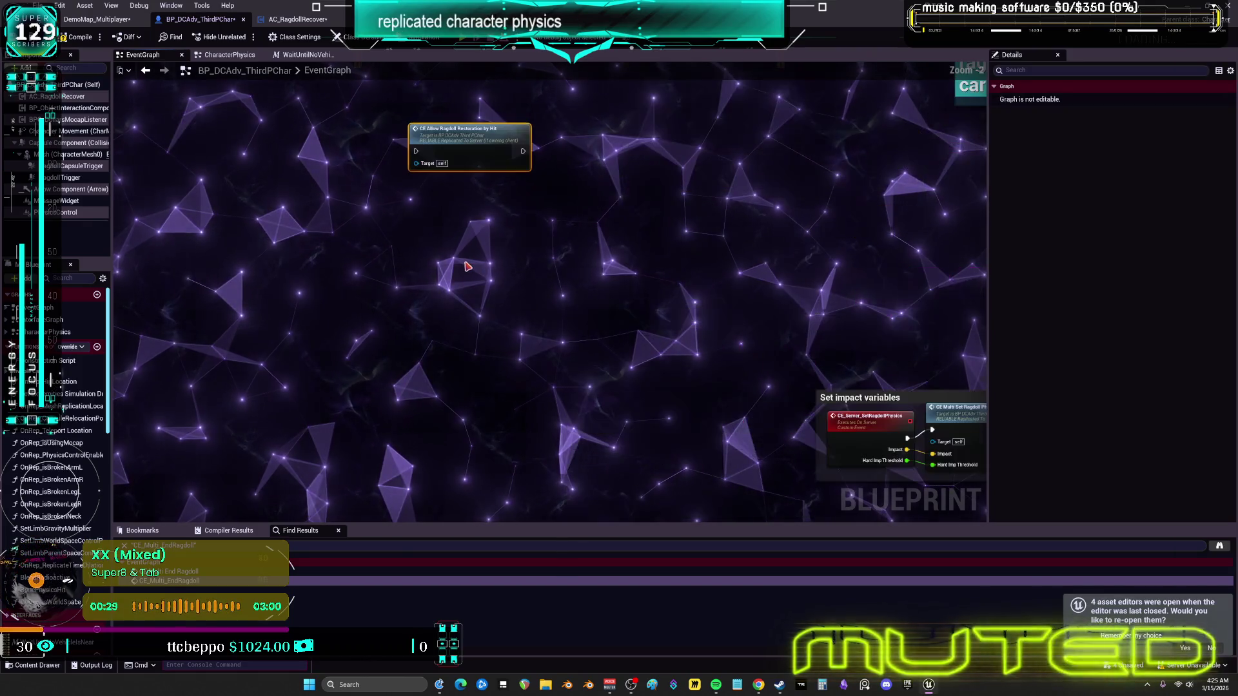
pyautogui.press('c')
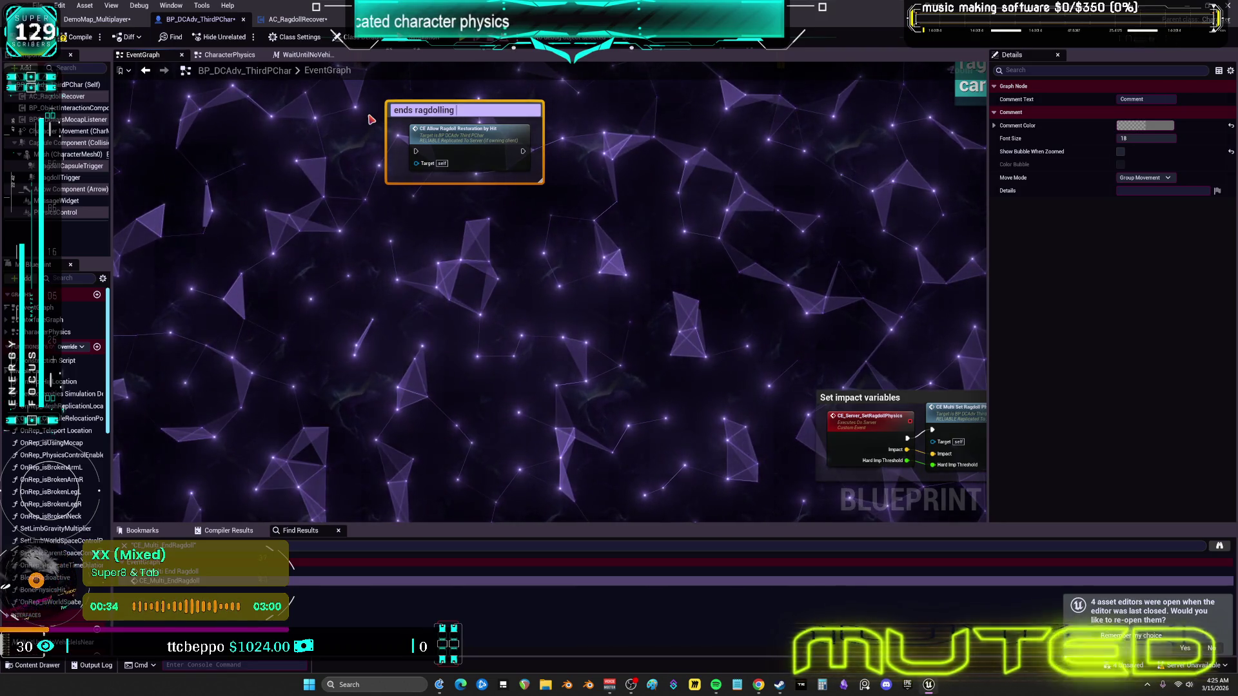
pyautogui.write('when the character stops moving')
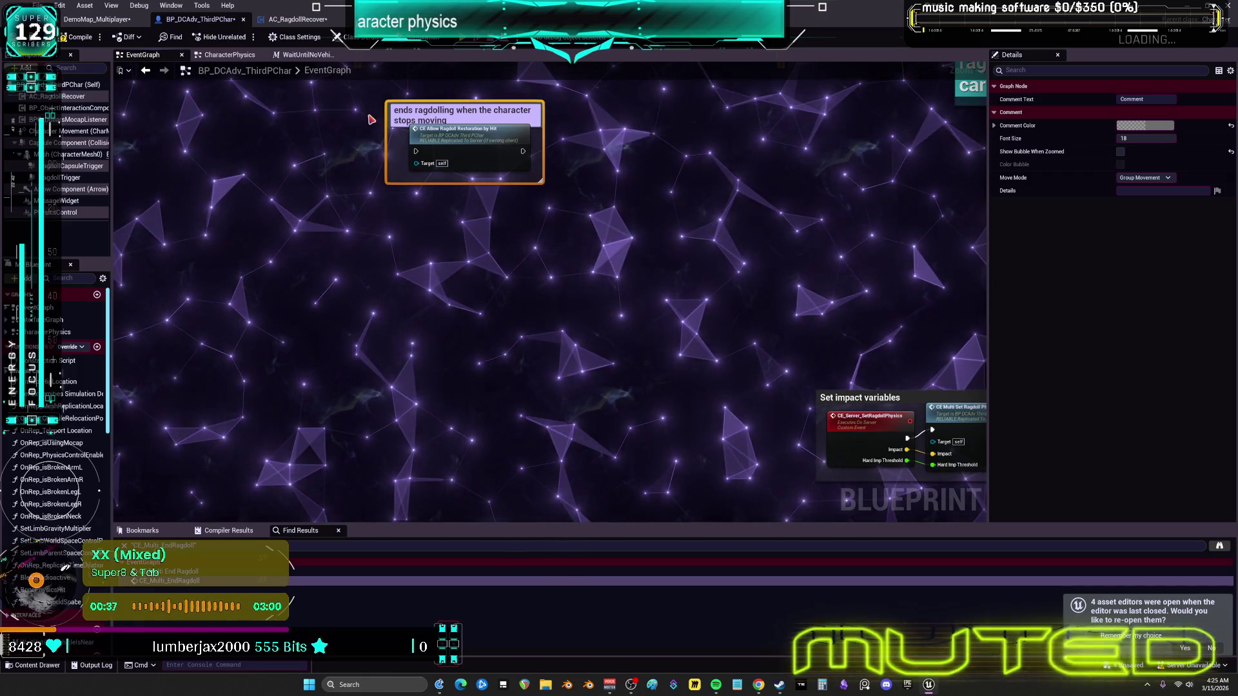
pyautogui.scroll(-3, 868, 281)
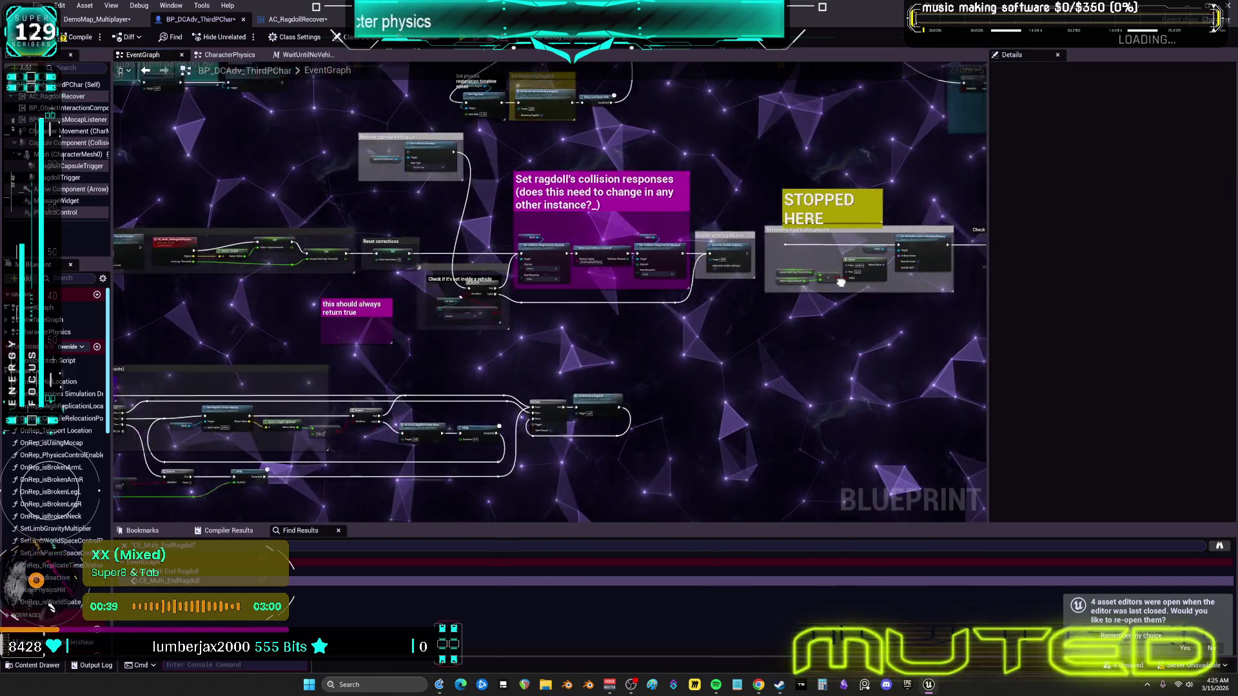
pyautogui.scroll(5, 613, 202)
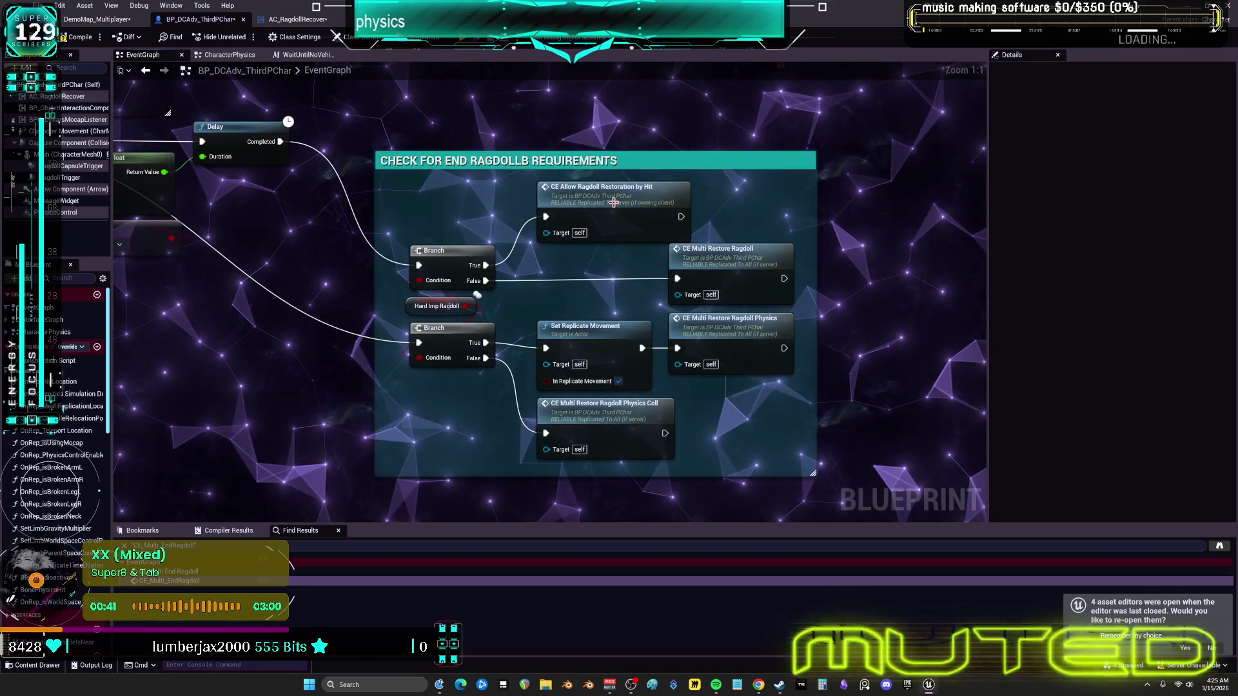
# Step: Inspect the CE_AllowRagdollRestorationByHit event's Branch, Gate and Delay nodes, then return to Ragdoll Restoration
pyautogui.doubleClick(614, 203)
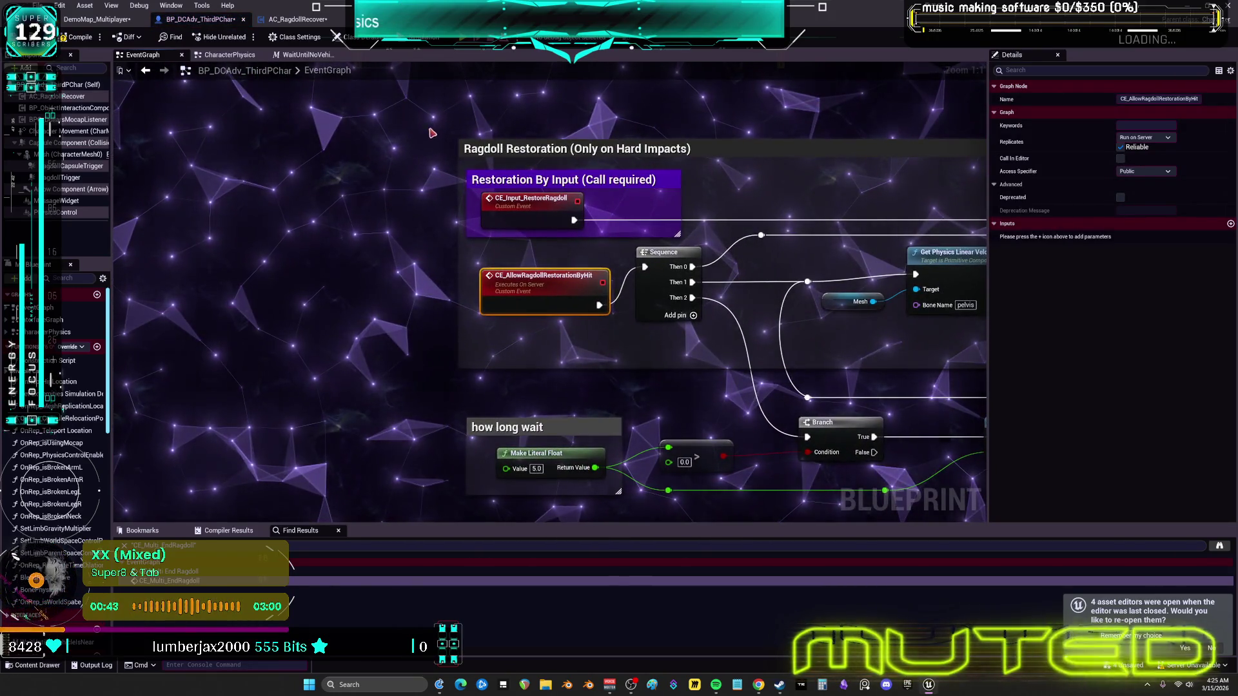
pyautogui.scroll(-2, 433, 130)
pyautogui.moveTo(838, 213)
pyautogui.mouseDown()
pyautogui.moveTo(549, 213)
pyautogui.moveTo(923, 210)
pyautogui.mouseUp()
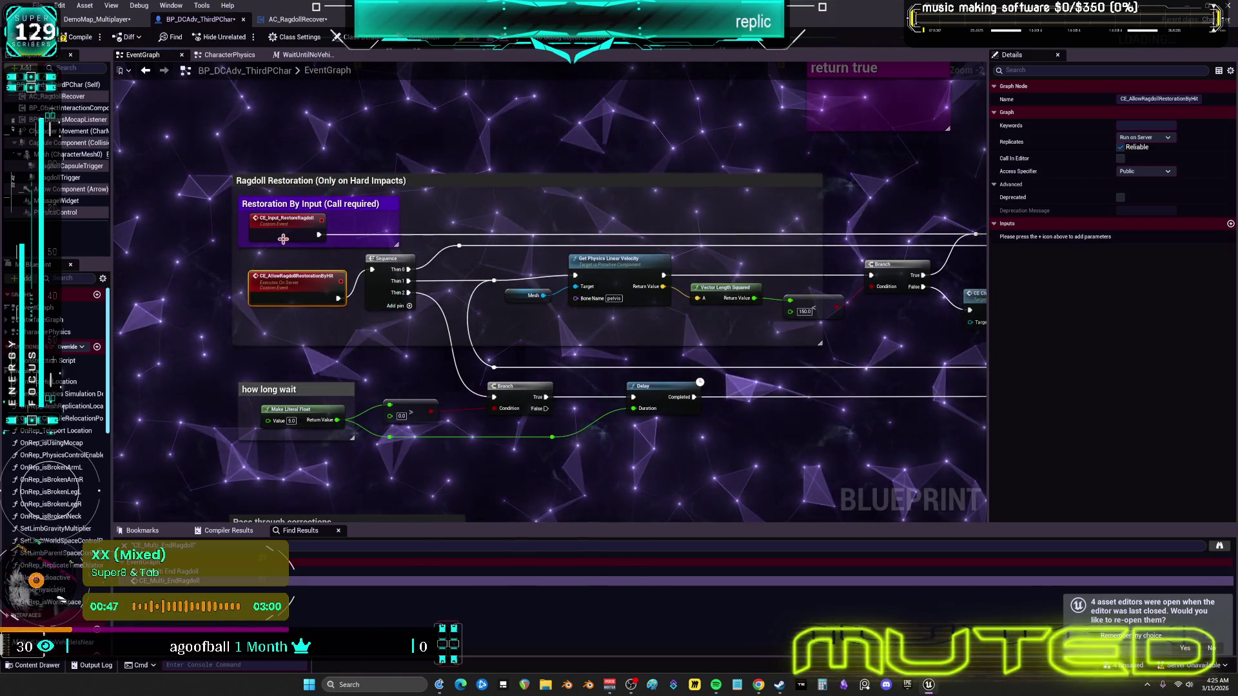
pyautogui.scroll(2, 282, 240)
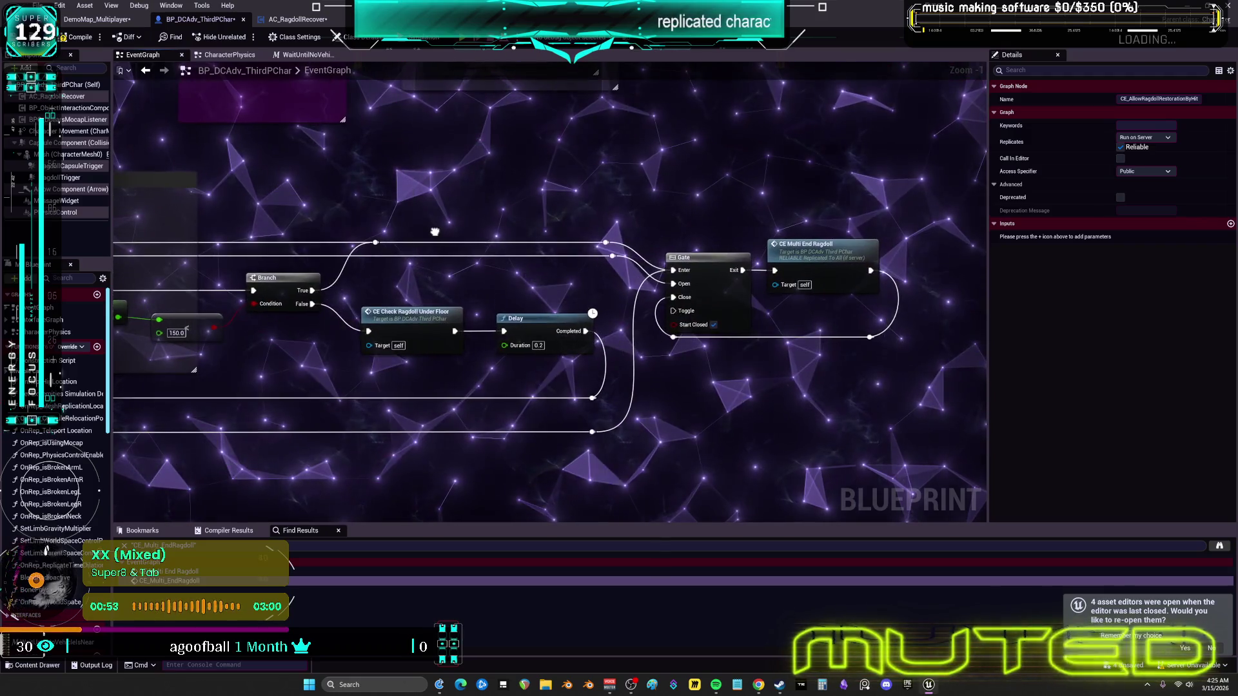
pyautogui.moveTo(435, 232); pyautogui.dragTo(447, 235)
# Step: Place a CE Input Restore Ragdoll call node in a comment titled 'ends ragdoll instantly'
pyautogui.doubleClick(454, 252)
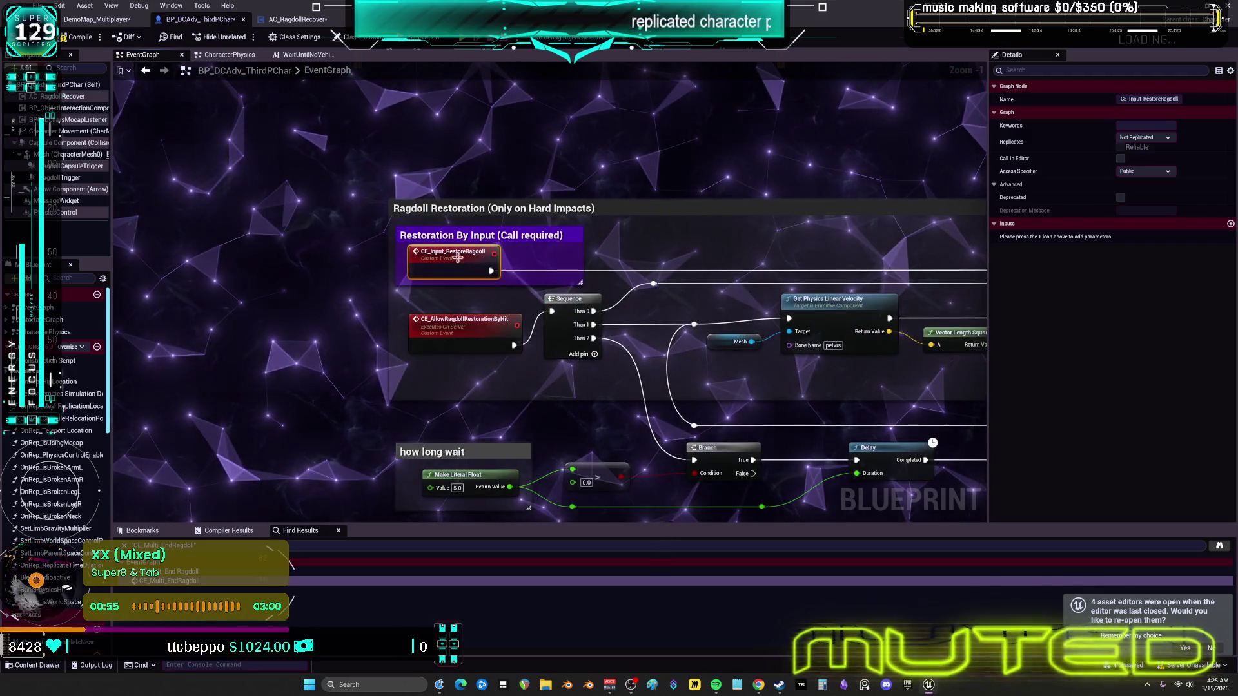
pyautogui.scroll(-7, 583, 177)
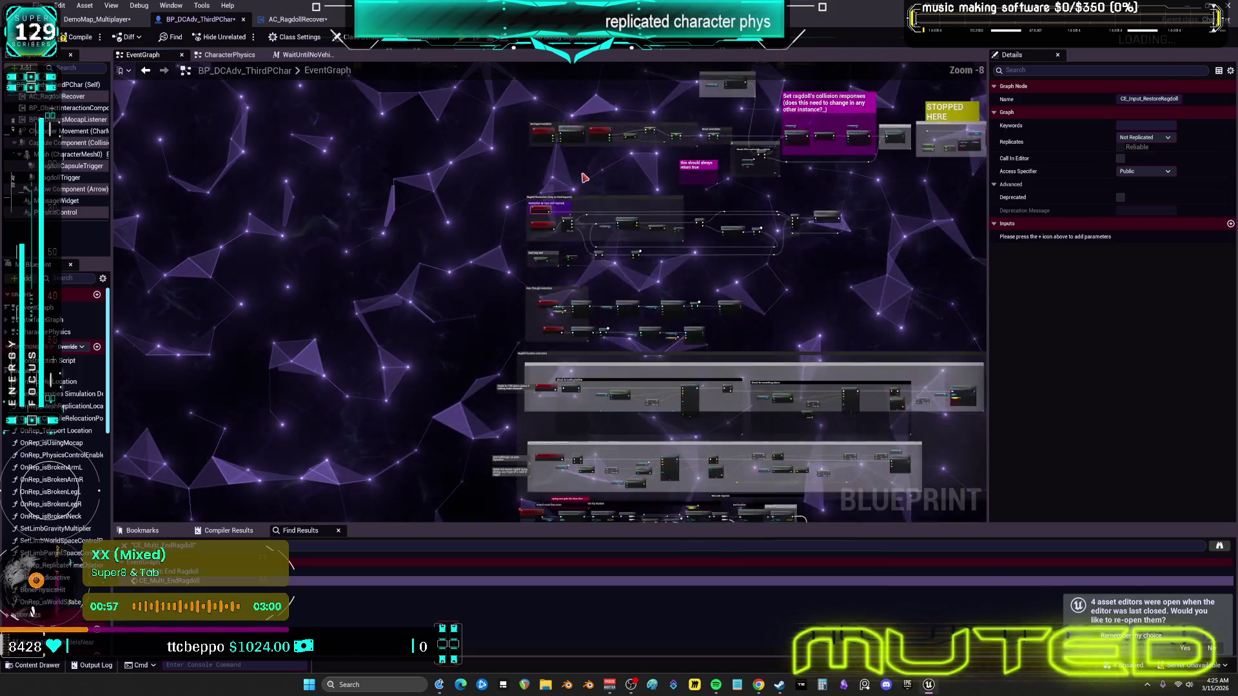
pyautogui.write('CE_Input_RestoreRagdoll')
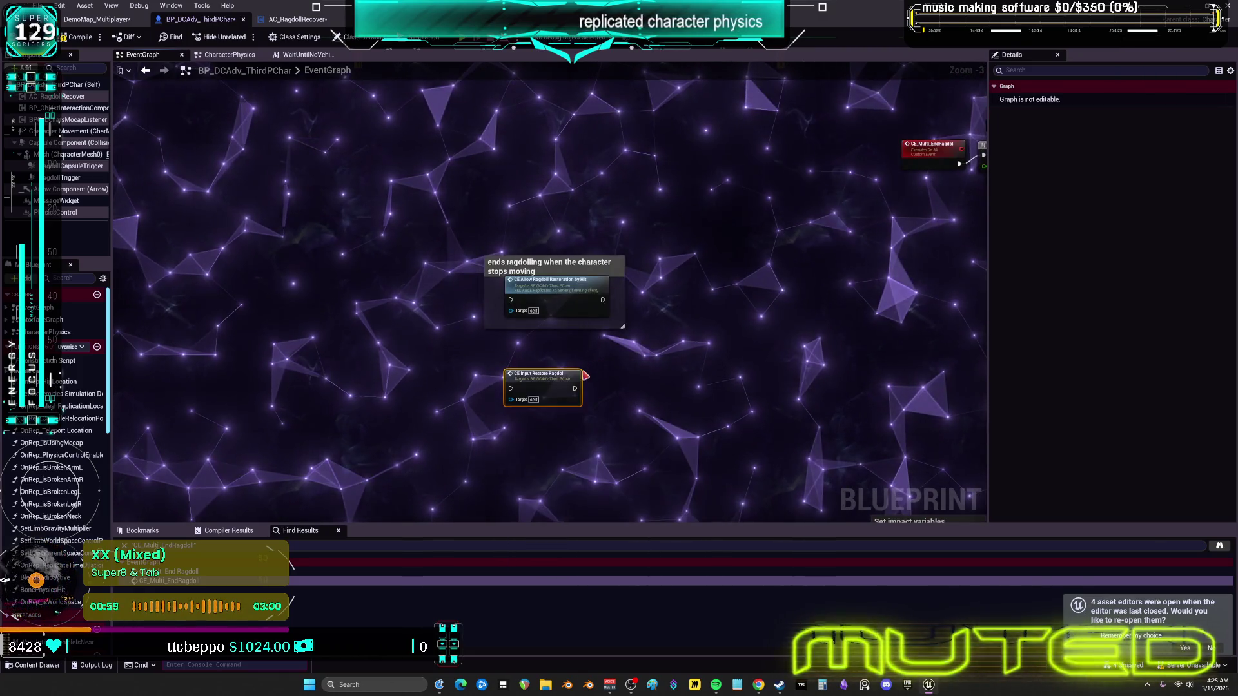
pyautogui.write('ce')
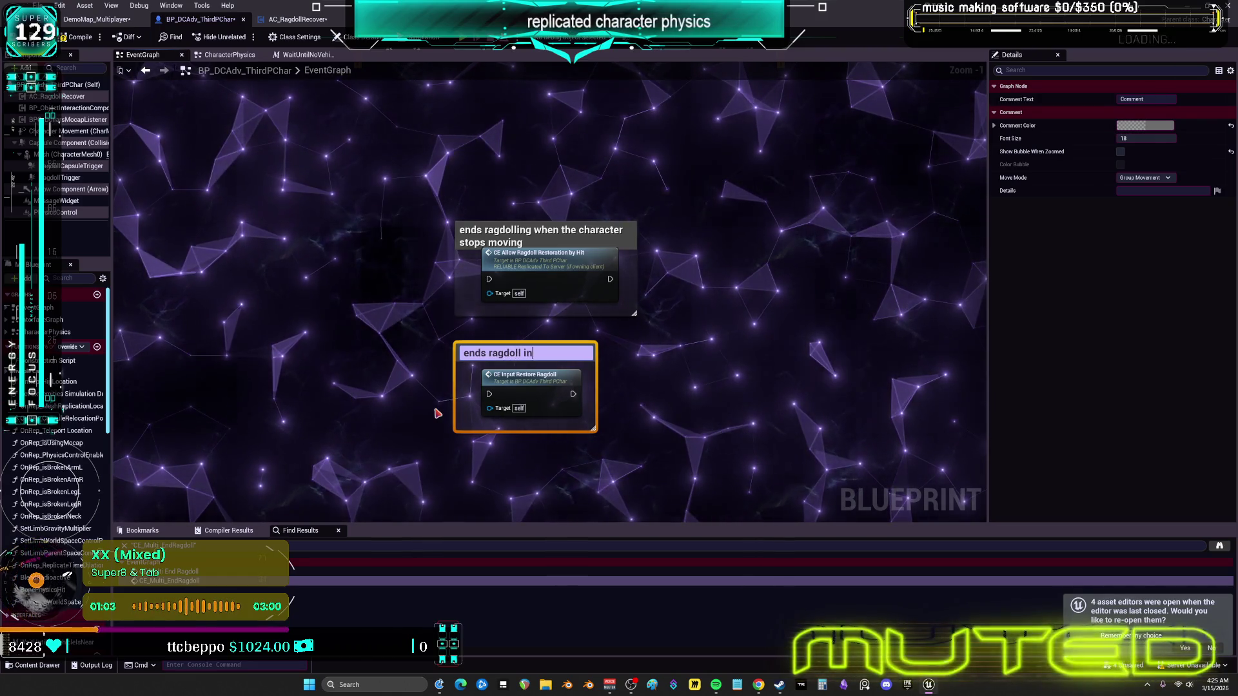
pyautogui.write('nstantly')
pyautogui.click(690, 406)
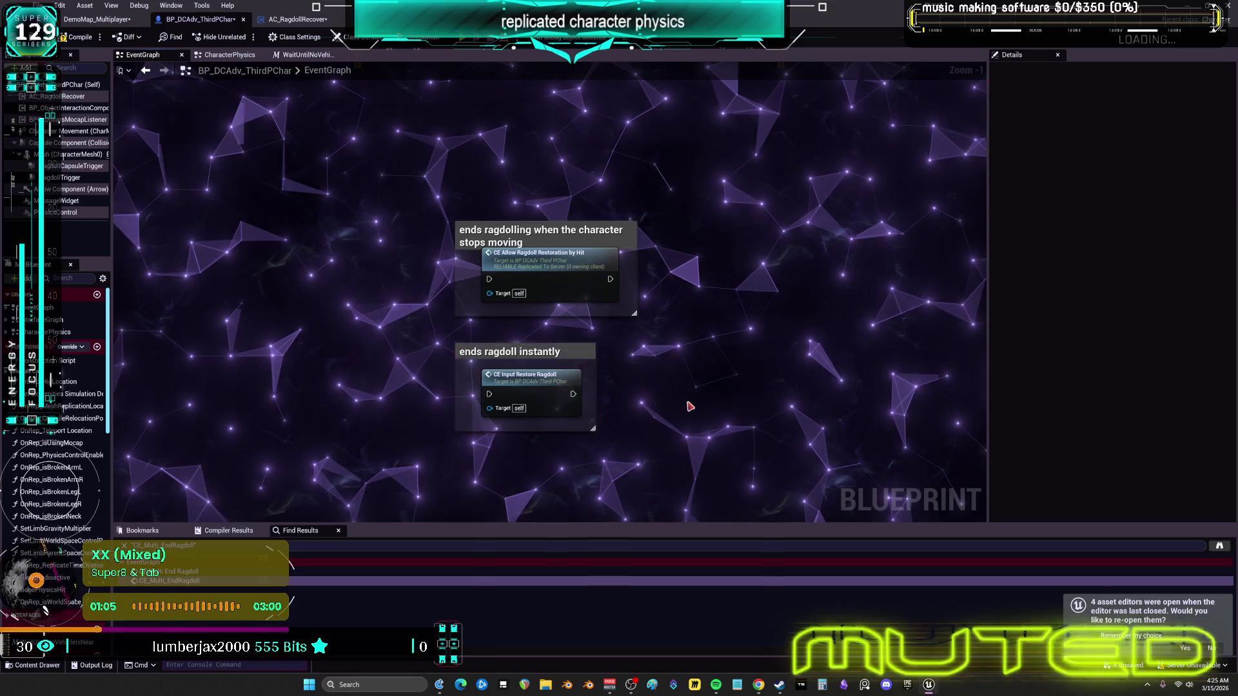
pyautogui.moveTo(874, 344); pyautogui.dragTo(834, 202)
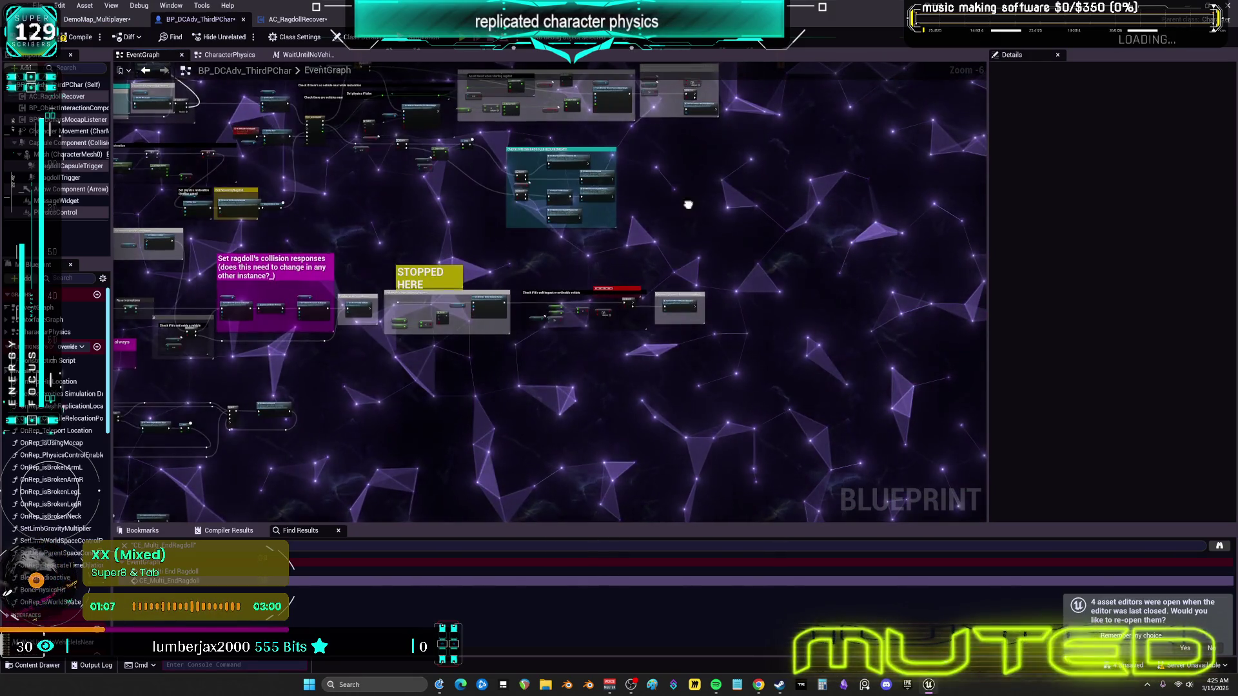
pyautogui.scroll(7, 589, 145)
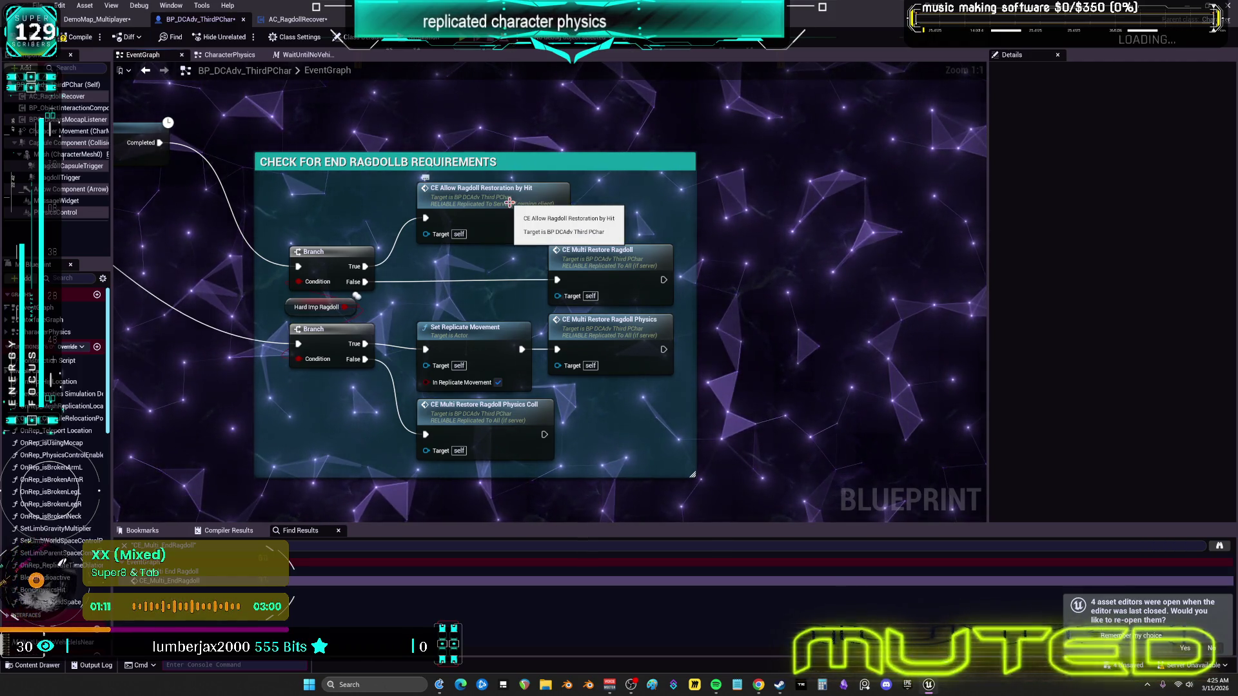
pyautogui.doubleClick(509, 203)
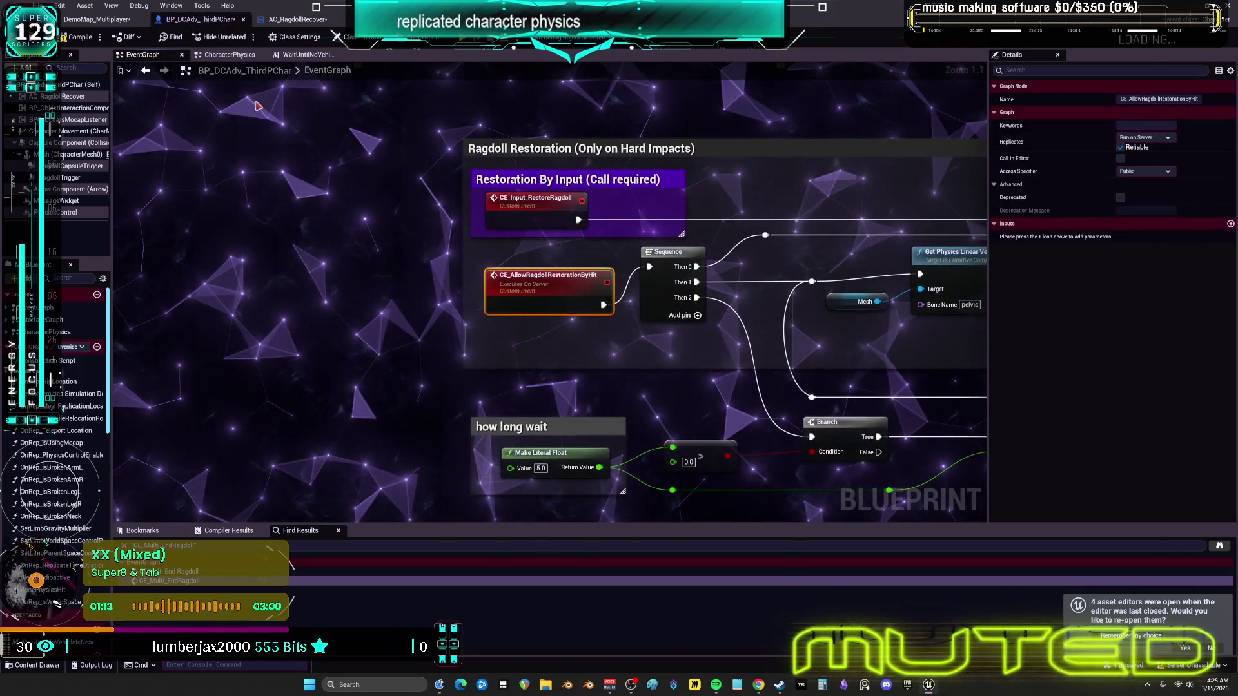
pyautogui.click(147, 72)
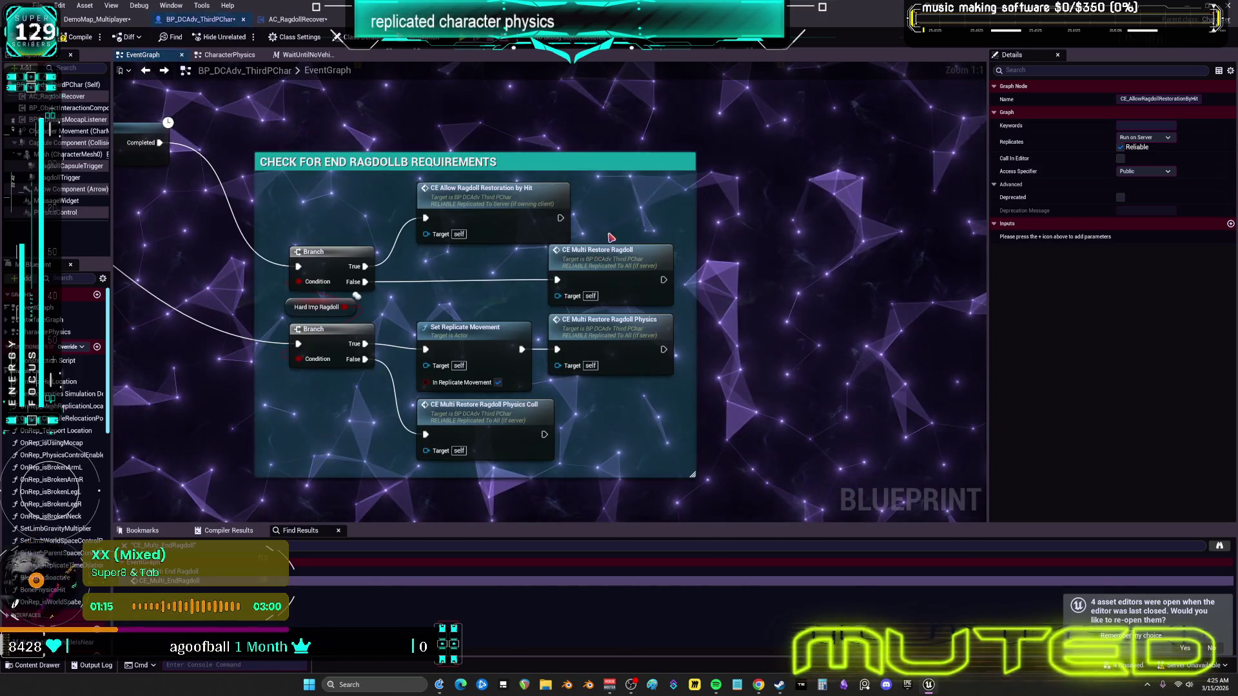
pyautogui.doubleClick(606, 259)
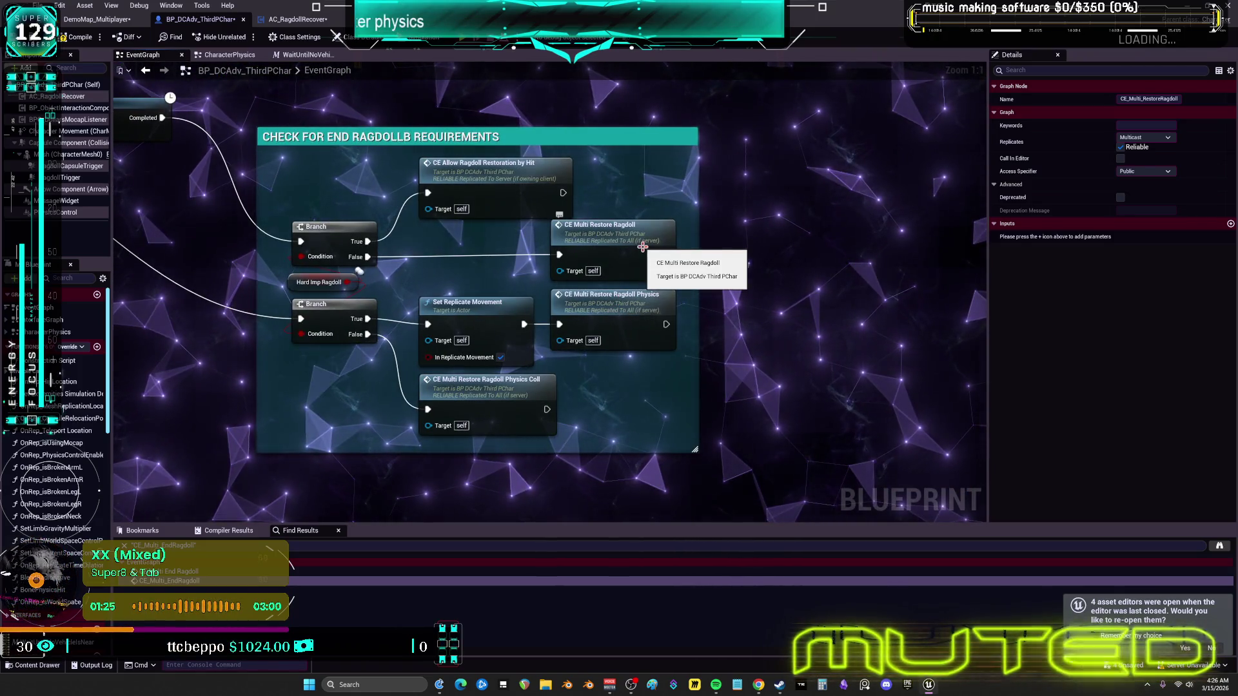
pyautogui.doubleClick(611, 234)
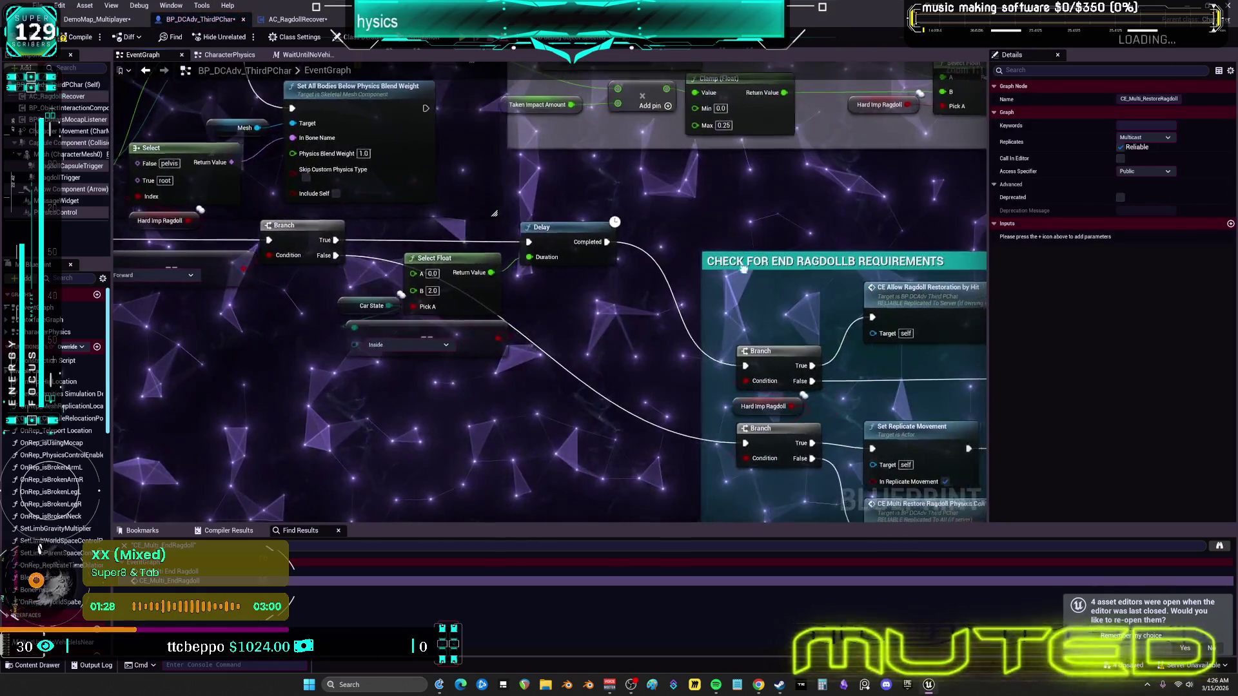
pyautogui.doubleClick(703, 329)
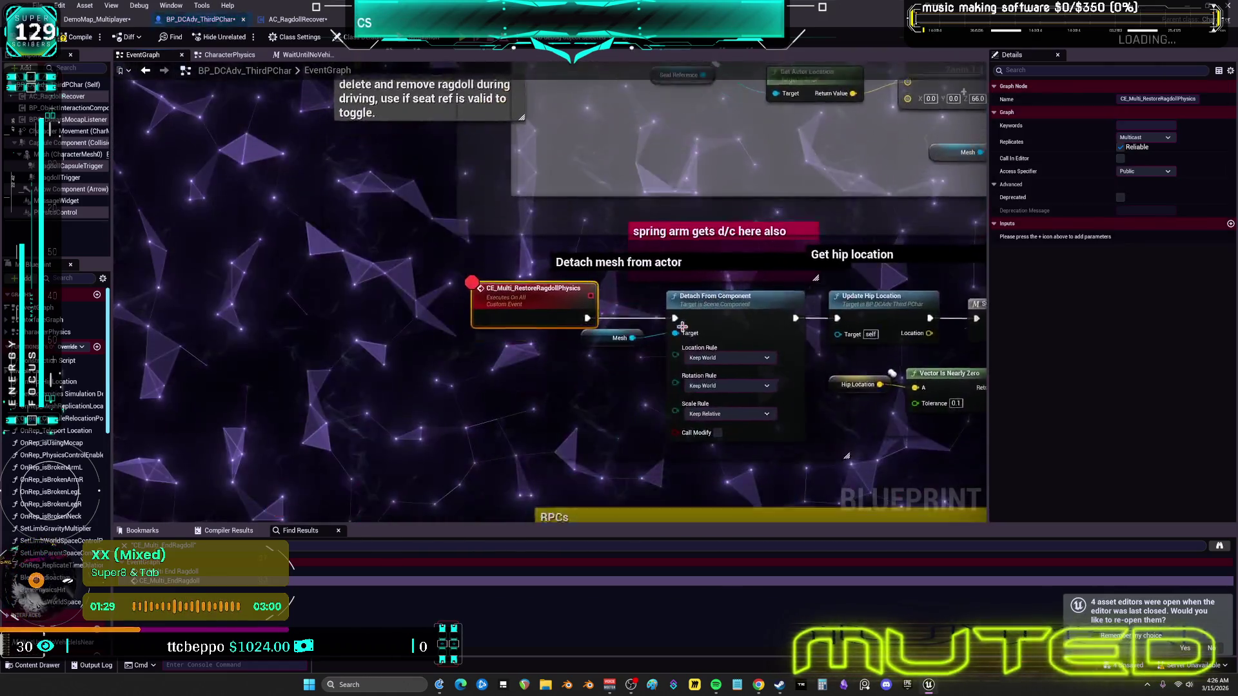
pyautogui.moveTo(826, 436); pyautogui.dragTo(707, 416)
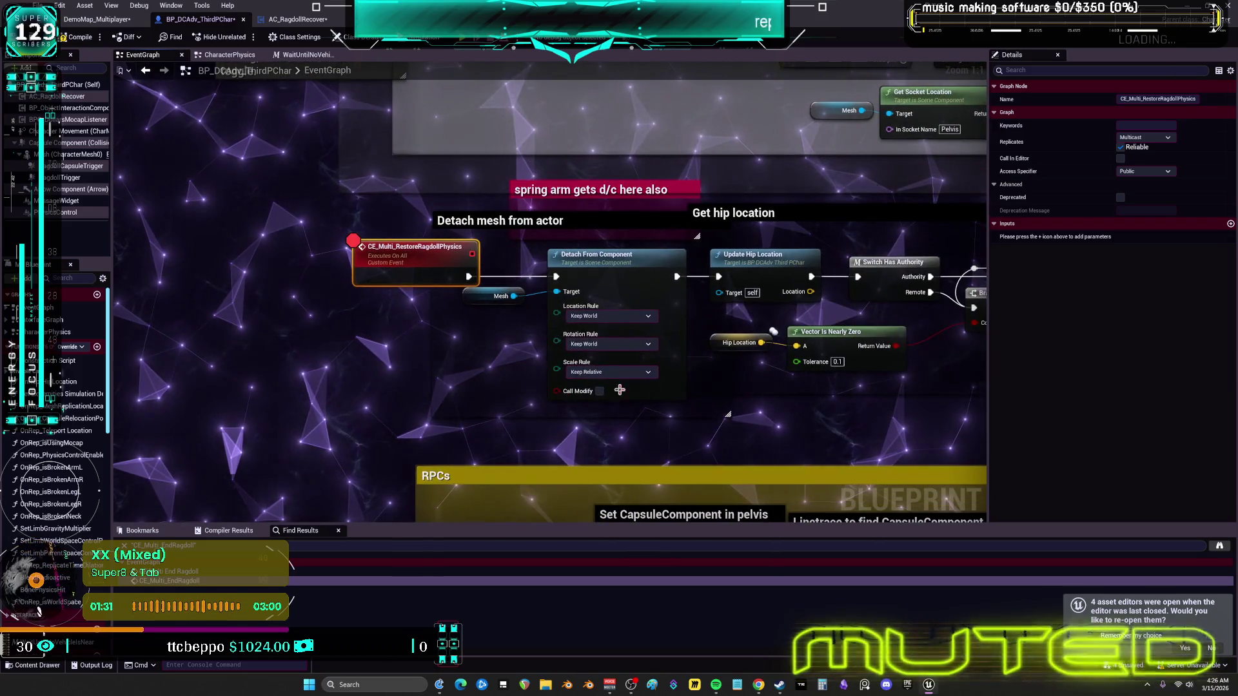
pyautogui.click(372, 333)
pyautogui.doubleClick(407, 264)
pyautogui.hotkey('ctrl', 'c')
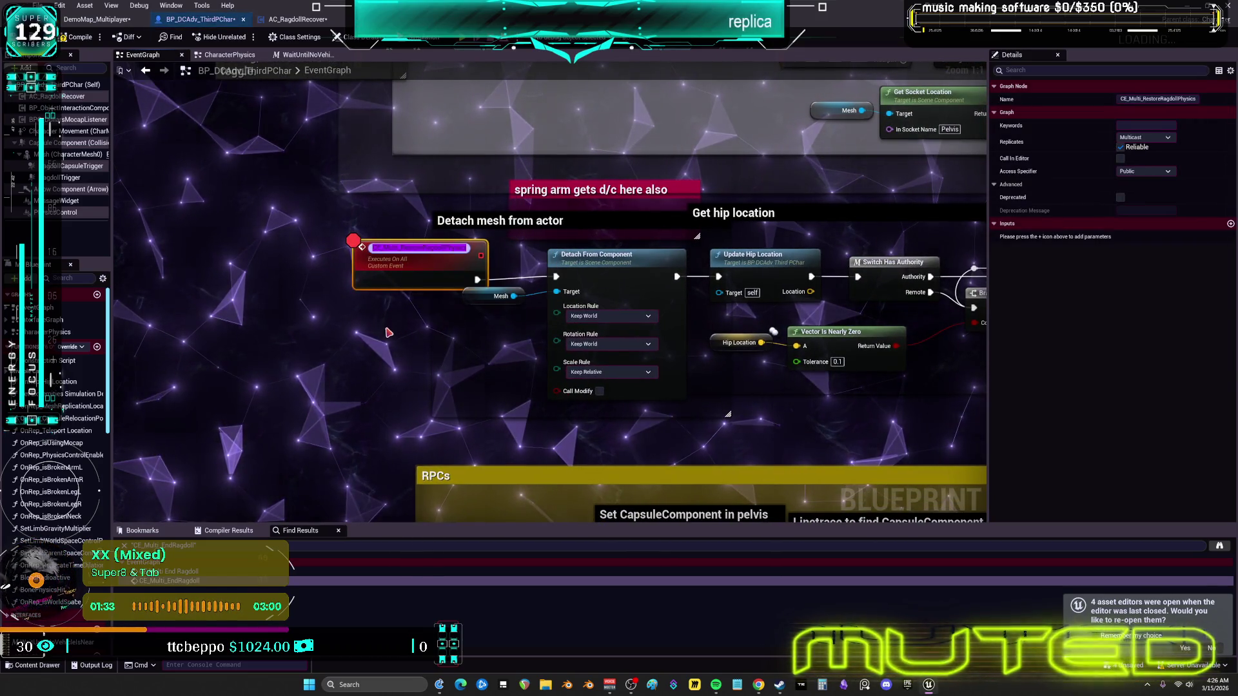
pyautogui.click(774, 402)
pyautogui.scroll(-1, 770, 401)
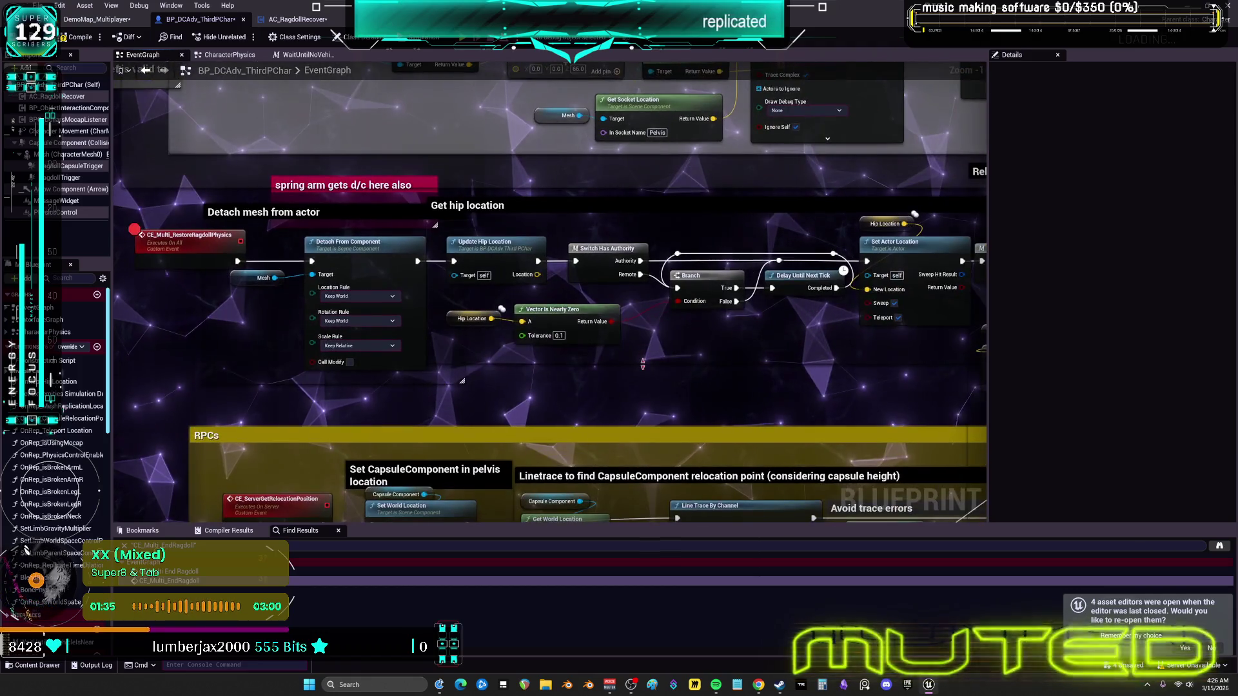
pyautogui.moveTo(559, 328)
pyautogui.mouseDown()
pyautogui.moveTo(259, 317)
pyautogui.moveTo(193, 287)
pyautogui.moveTo(232, 116)
pyautogui.mouseUp()
pyautogui.scroll(-2, 628, 362)
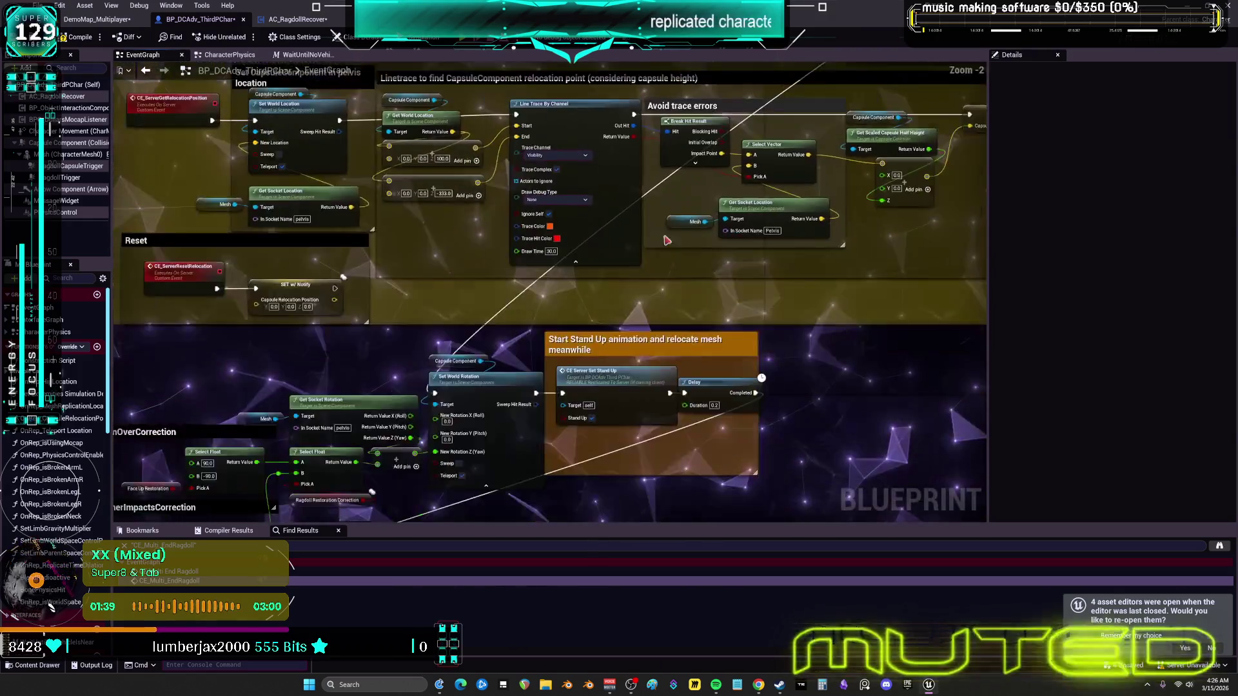
pyautogui.moveTo(580, 451); pyautogui.dragTo(426, 69)
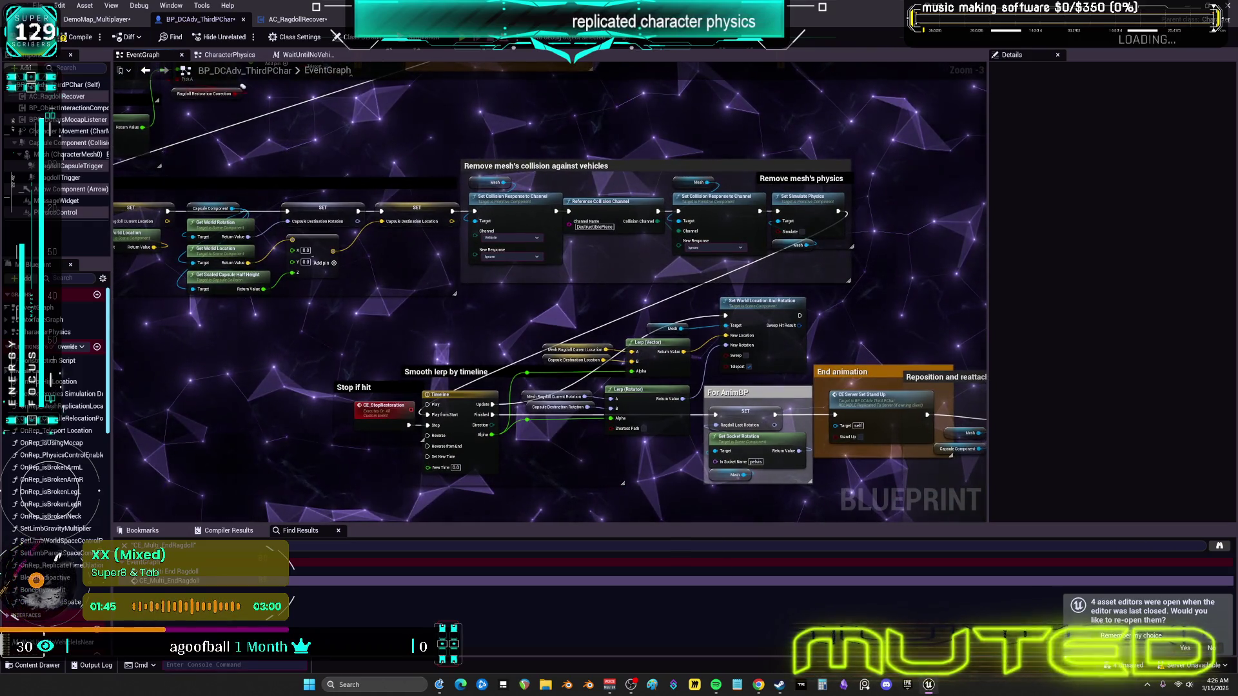
pyautogui.moveTo(243, 87)
pyautogui.mouseDown()
pyautogui.moveTo(451, 213)
pyautogui.moveTo(705, 337)
pyautogui.mouseUp()
pyautogui.scroll(-3, 704, 337)
pyautogui.moveTo(501, 291)
pyautogui.mouseDown()
pyautogui.moveTo(450, 243)
pyautogui.moveTo(553, 365)
pyautogui.mouseUp()
pyautogui.scroll(3, 493, 359)
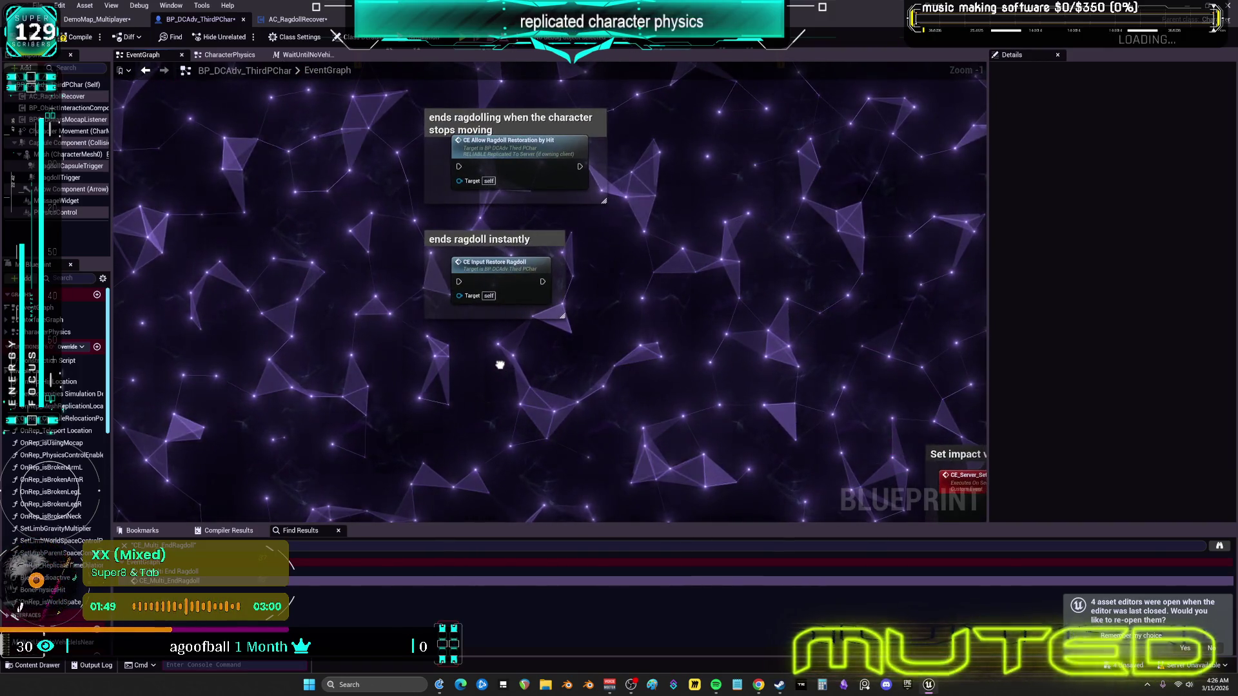
# Step: Add a CE Multi Restore Ragdoll Physics call commented 'after ragdolling restore all the settings, probably dont need…'
pyautogui.rightClick(501, 360)
pyautogui.hotkey('ctrl', 'v')
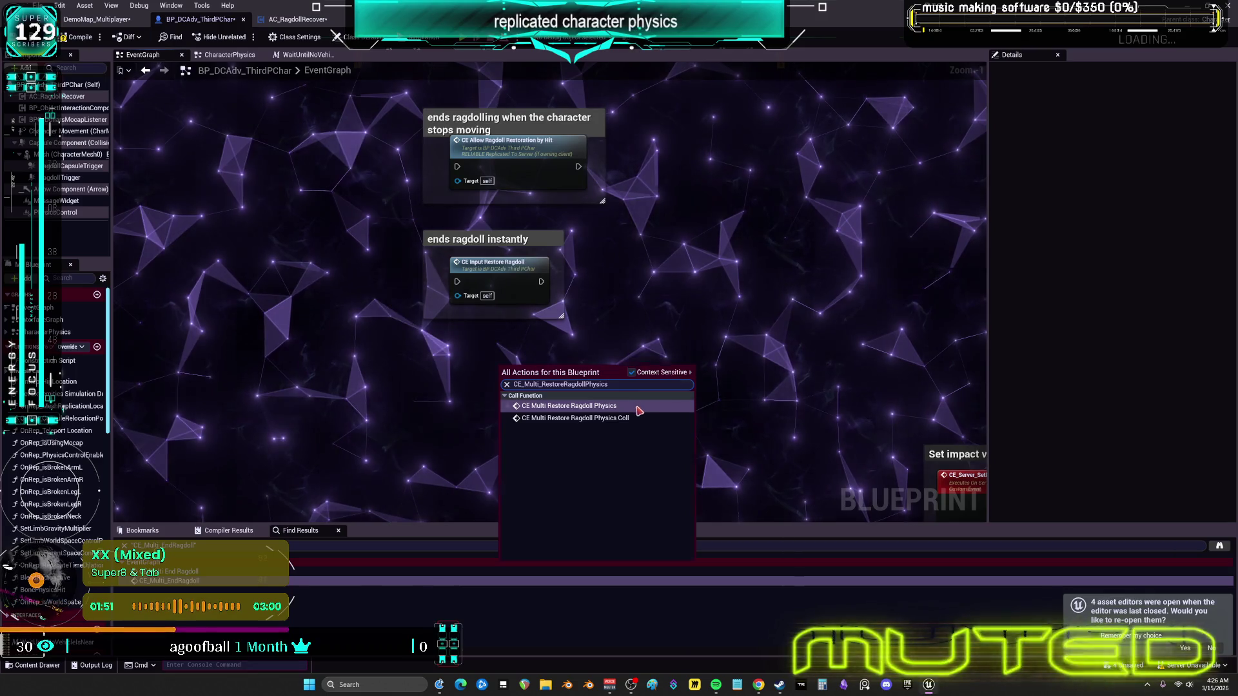
pyautogui.press('Return')
pyautogui.moveTo(544, 376); pyautogui.dragTo(483, 395)
pyautogui.write('c')
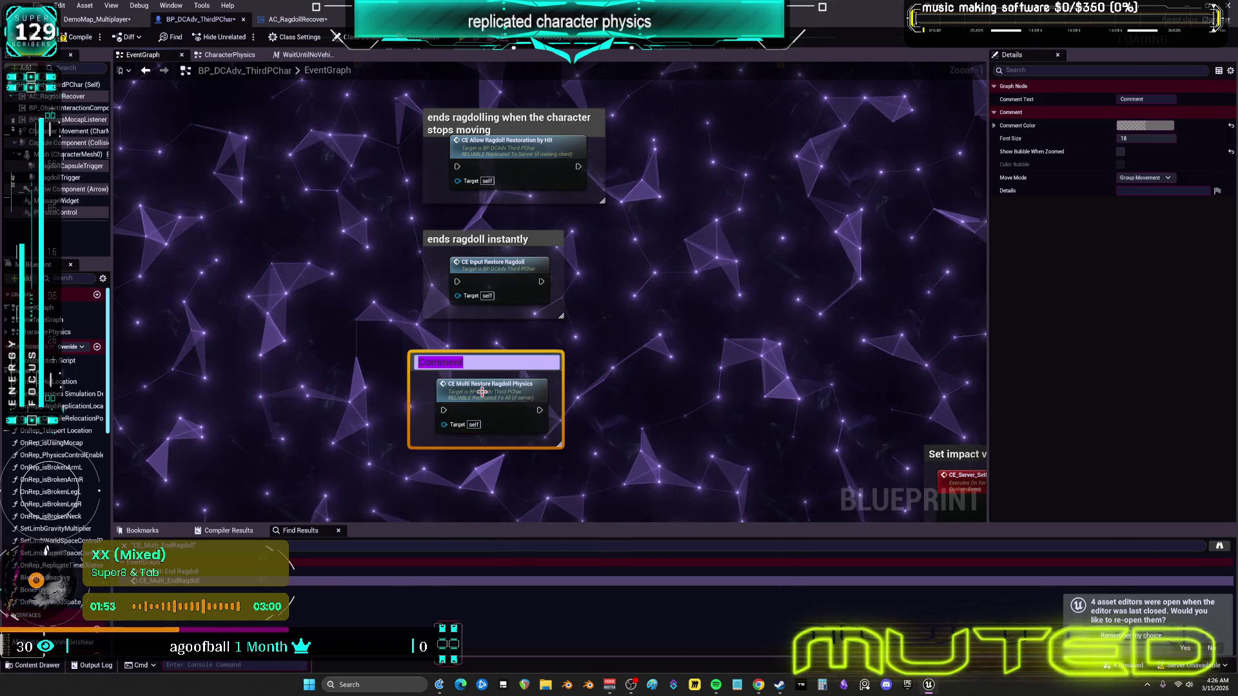
pyautogui.write('after ragdolling r')
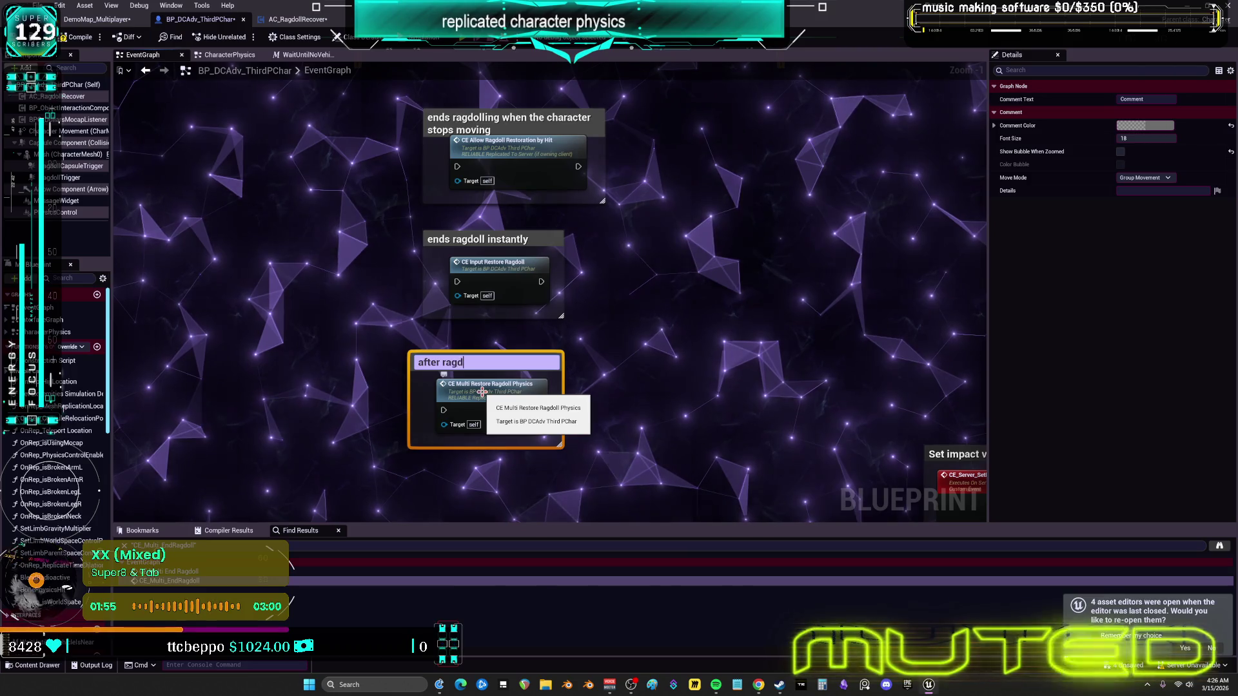
pyautogui.write('estore')
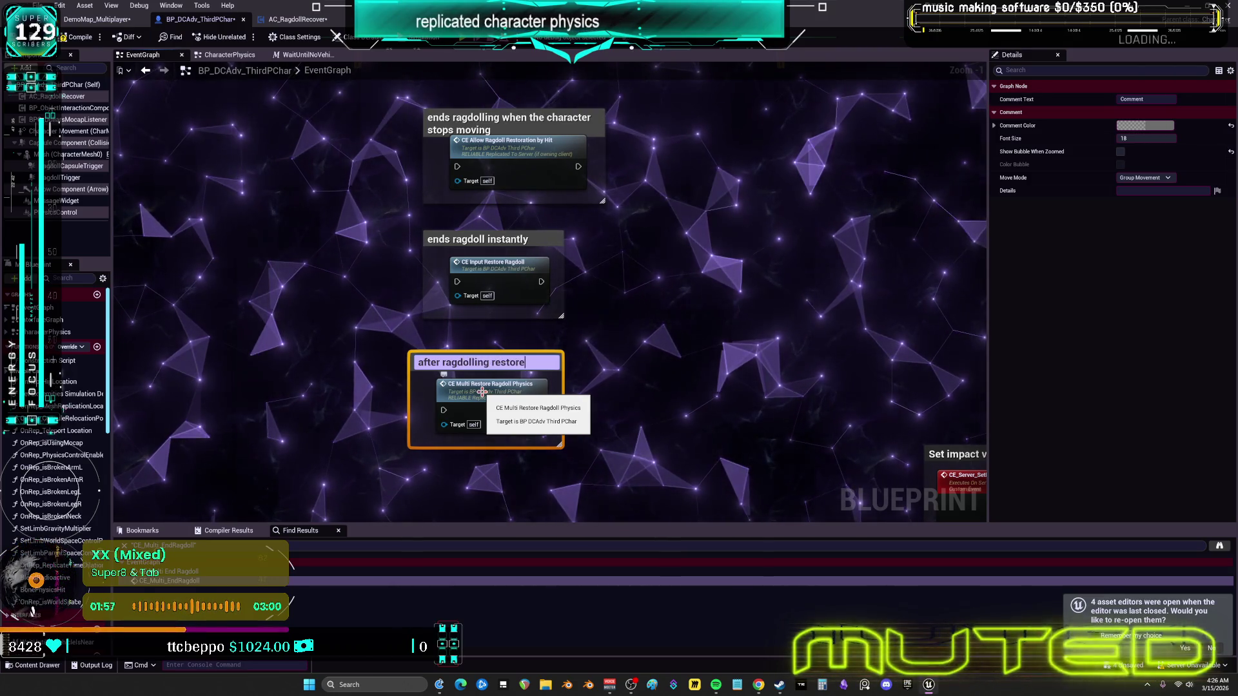
pyautogui.write(' all the settings, pro')
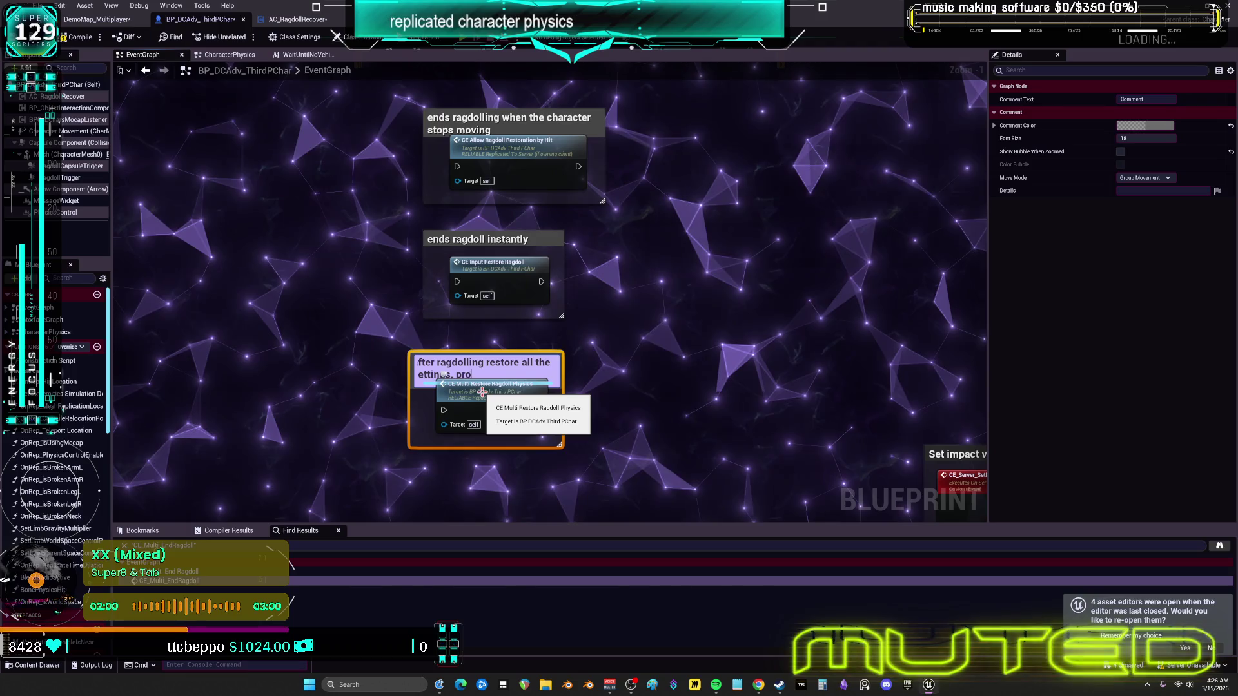
pyautogui.write('bably dont need to us')
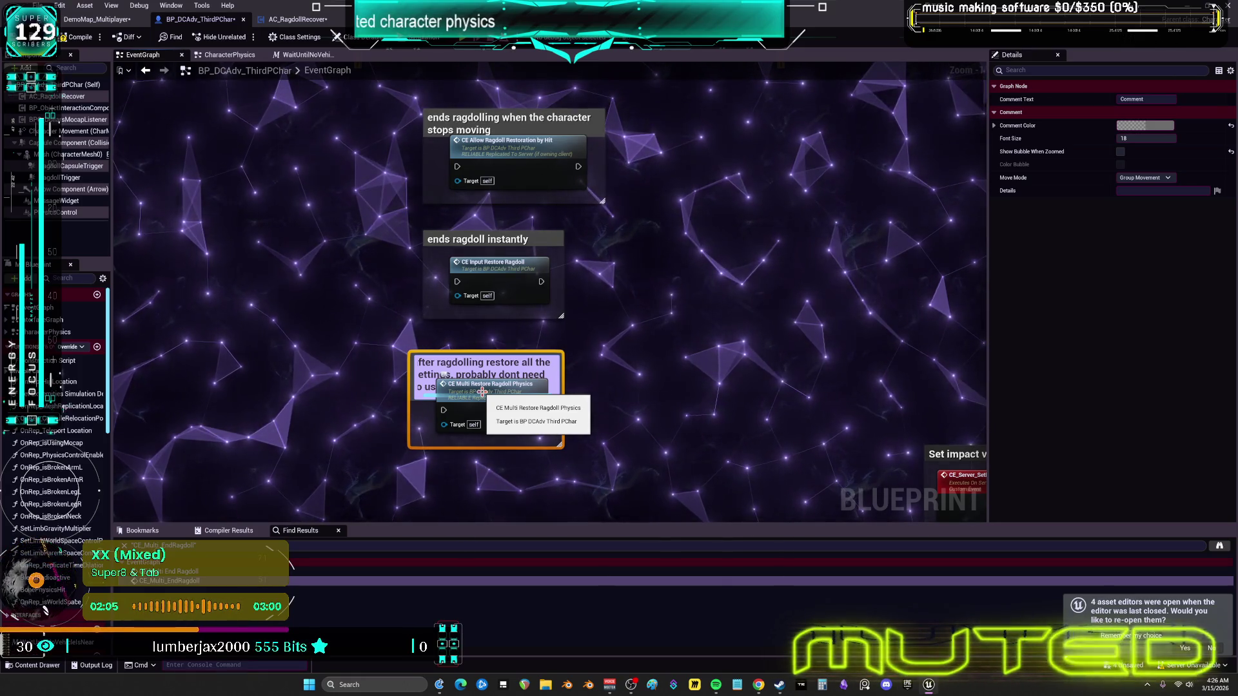
pyautogui.write('e ')
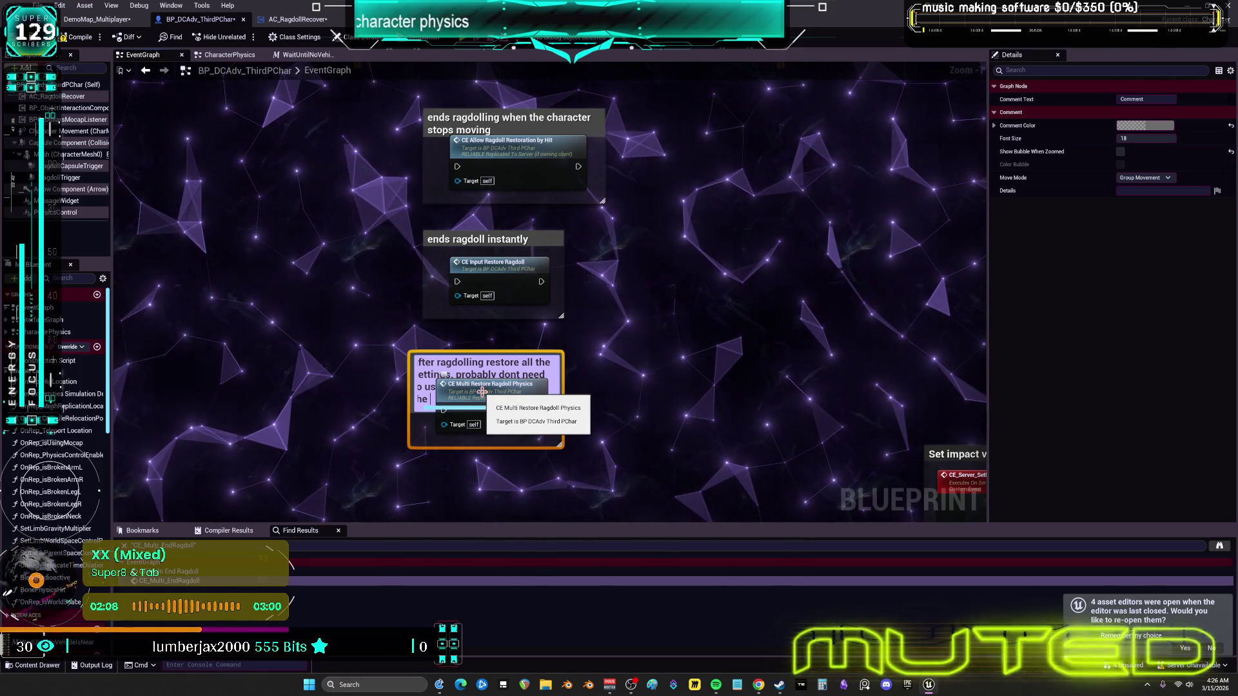
pyautogui.write('the f')
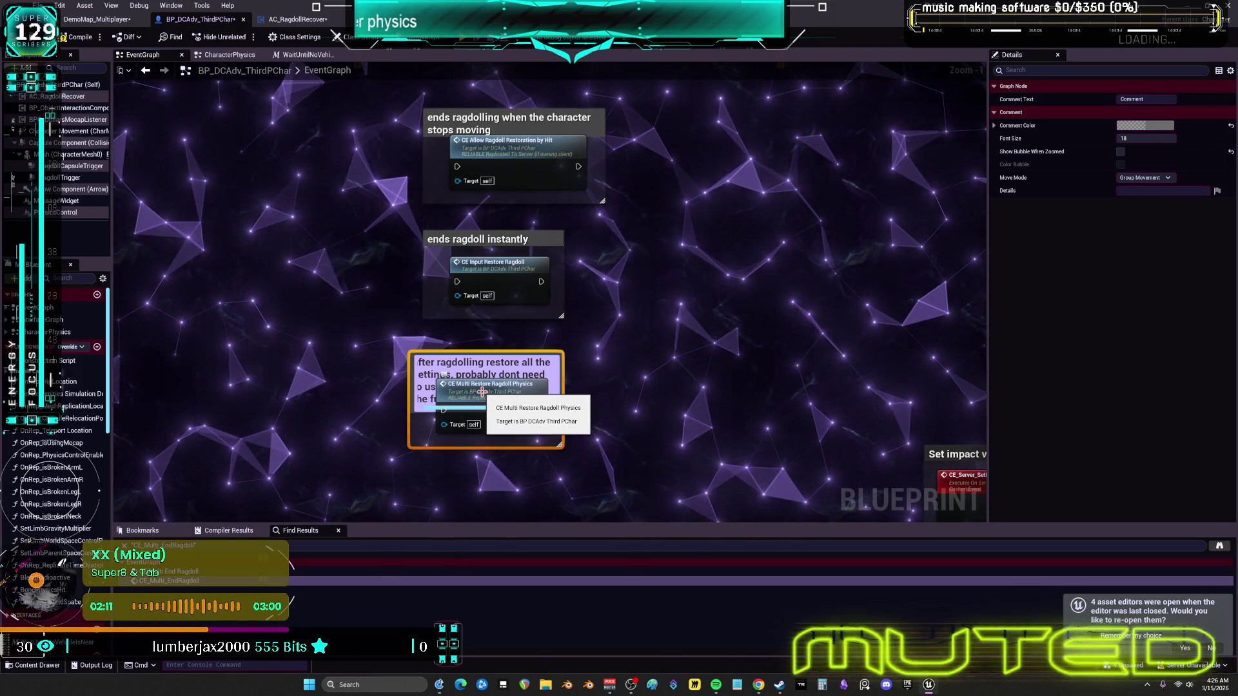
pyautogui.write('irst physics thing')
pyautogui.press('Return')
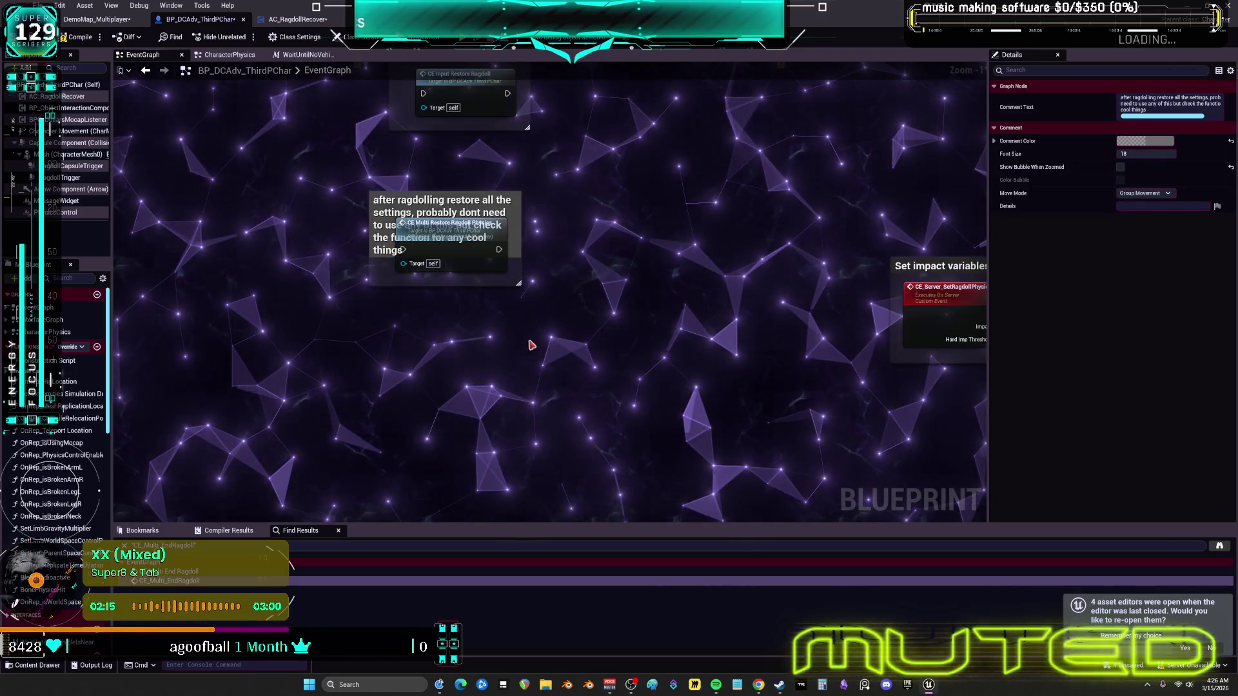
pyautogui.moveTo(541, 265); pyautogui.dragTo(587, 335)
# Step: Position the call node beneath its comment and inspect the CE_Multi_RestoreRagdollPhysics event definition
pyautogui.moveTo(468, 248); pyautogui.dragTo(494, 277)
pyautogui.scroll(-6, 494, 277)
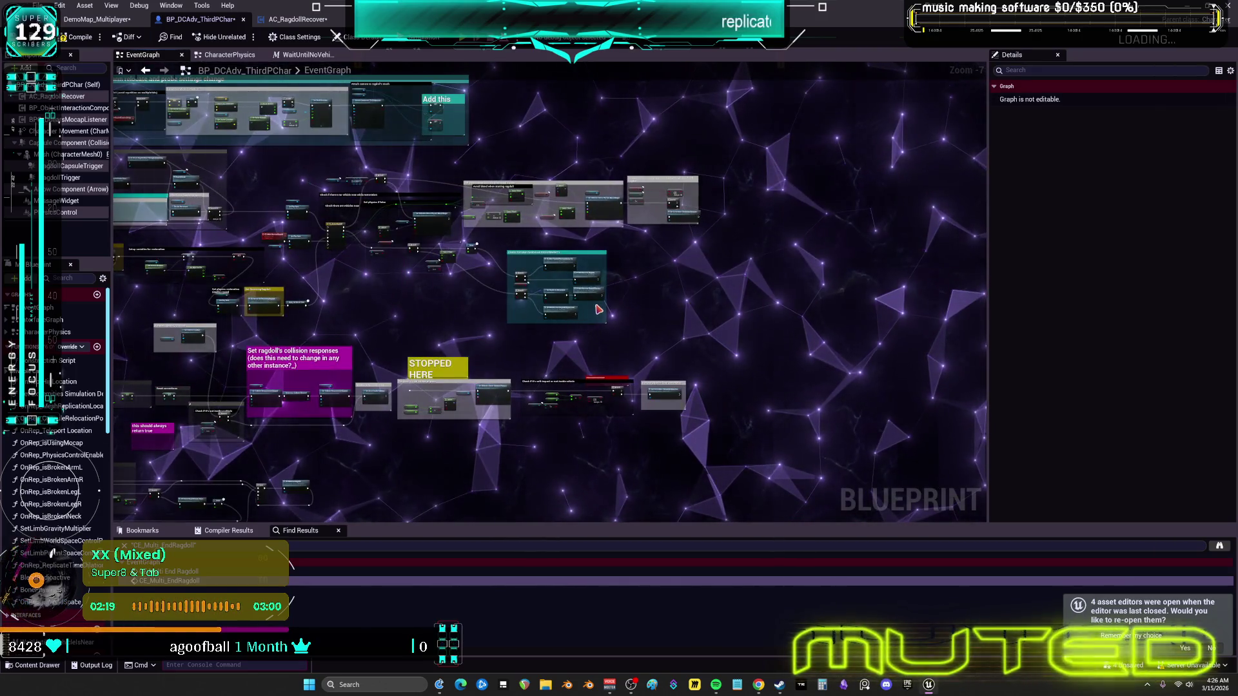
pyautogui.scroll(6, 591, 301)
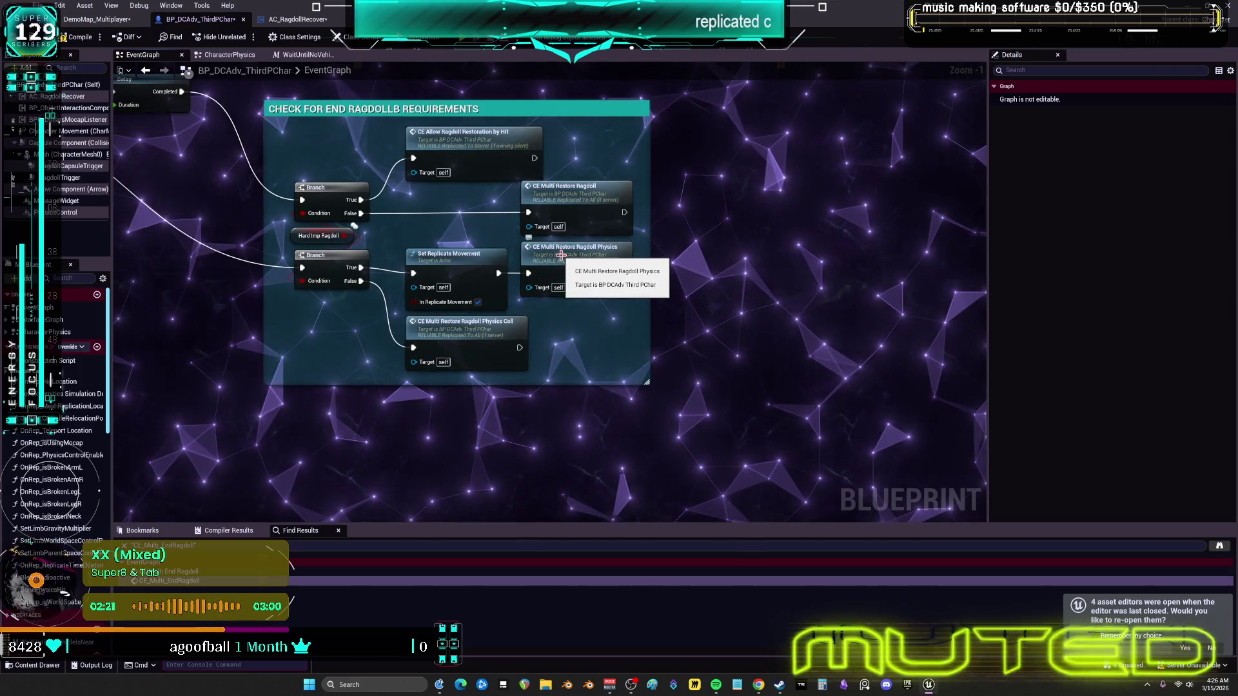
pyautogui.doubleClick(561, 254)
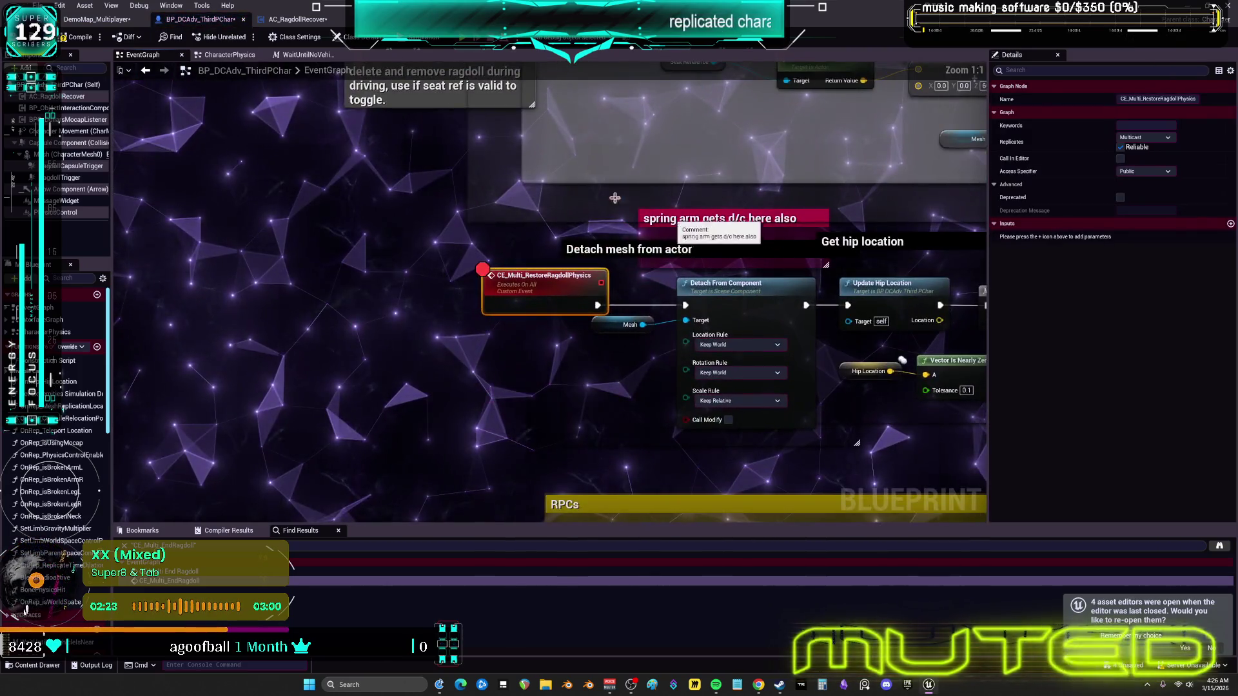
pyautogui.hotkey('alt', 'Left')
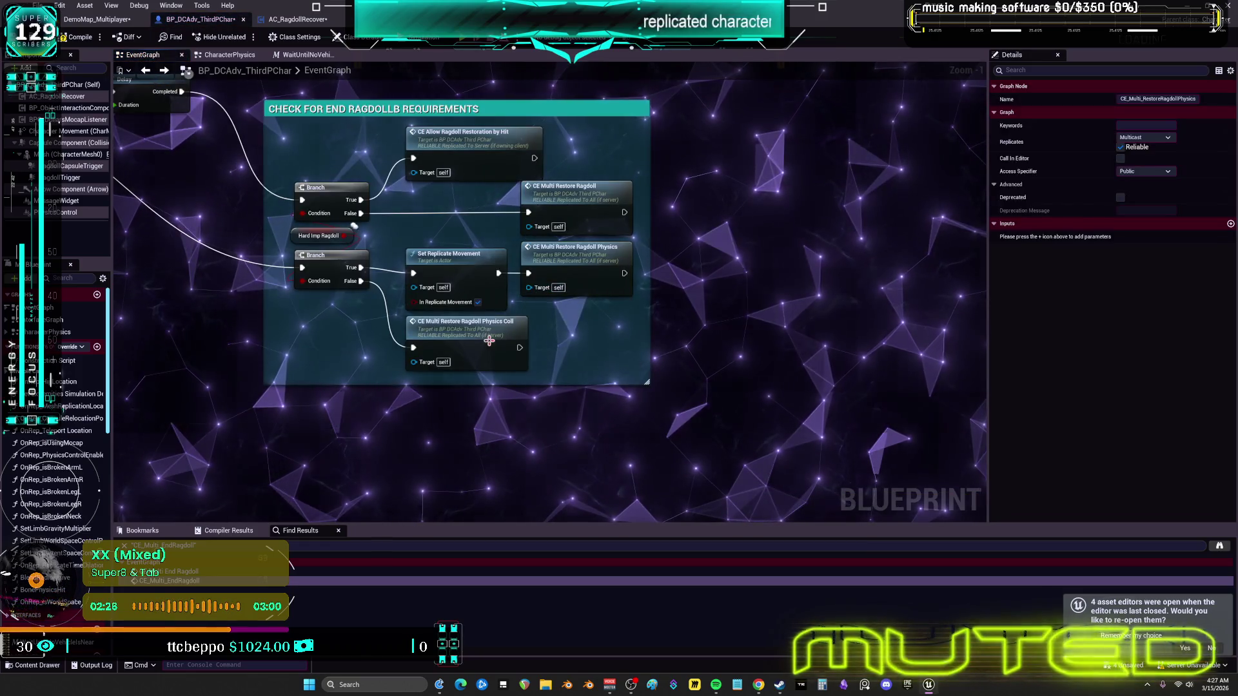
# Step: Copy the CE_Multi_RestoreRagdollPhysicsColl event name and check the CE_ServerSetRestoringRagdoll event
pyautogui.doubleClick(490, 341)
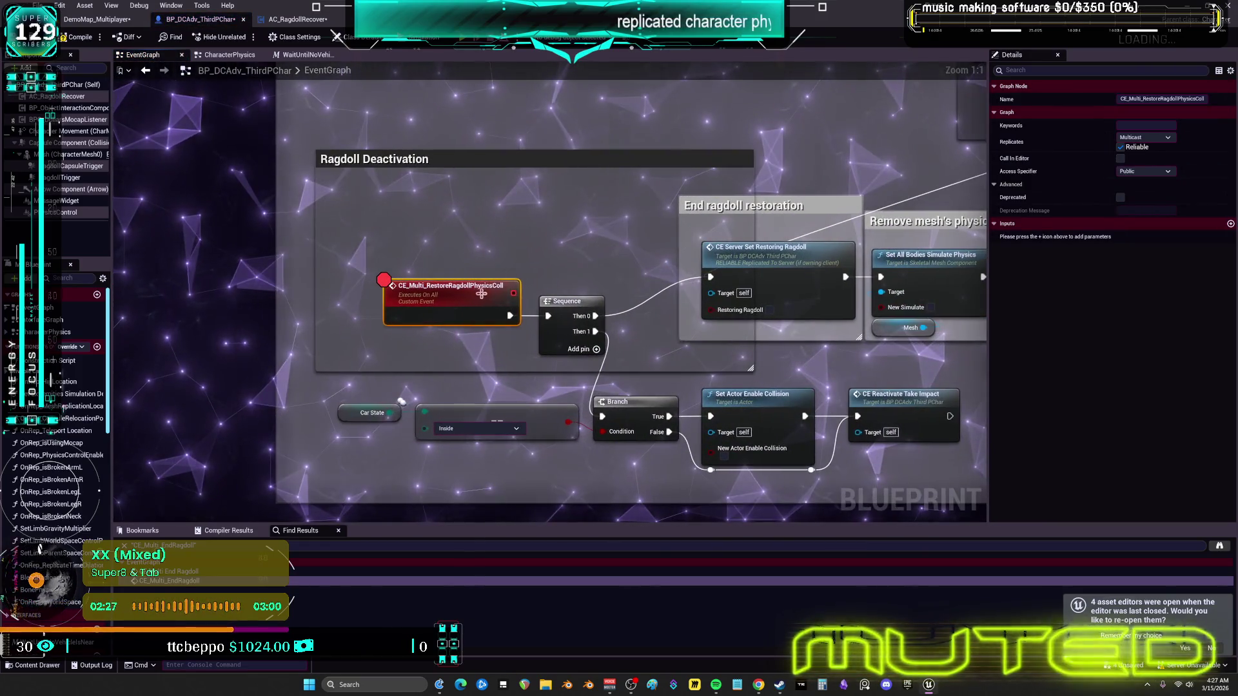
pyautogui.doubleClick(467, 298)
pyautogui.hotkey('ctrl', 'c')
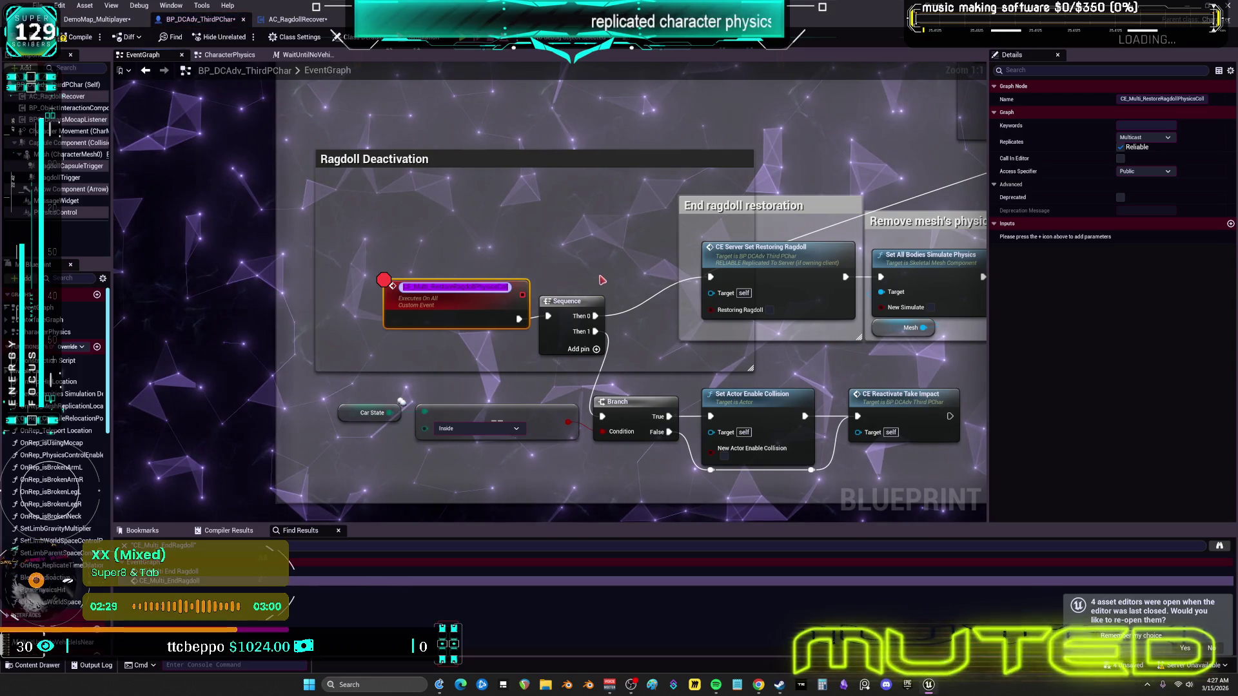
pyautogui.click(600, 275)
pyautogui.scroll(-2, 600, 275)
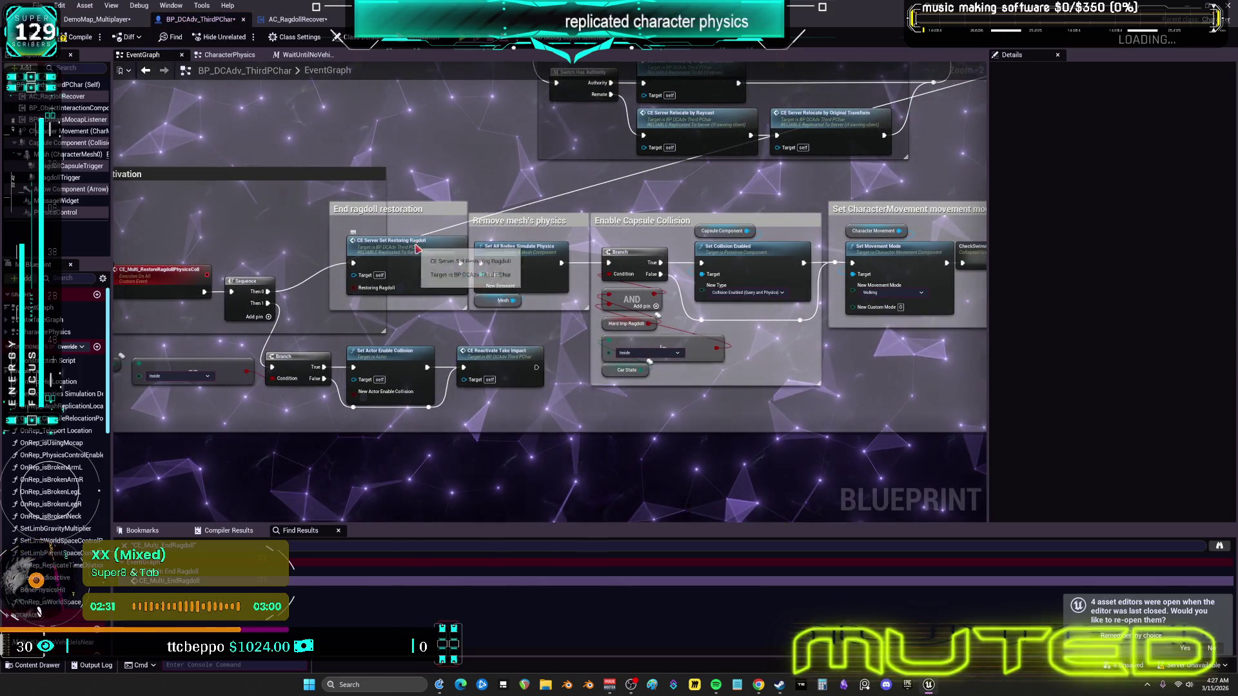
pyautogui.doubleClick(416, 246)
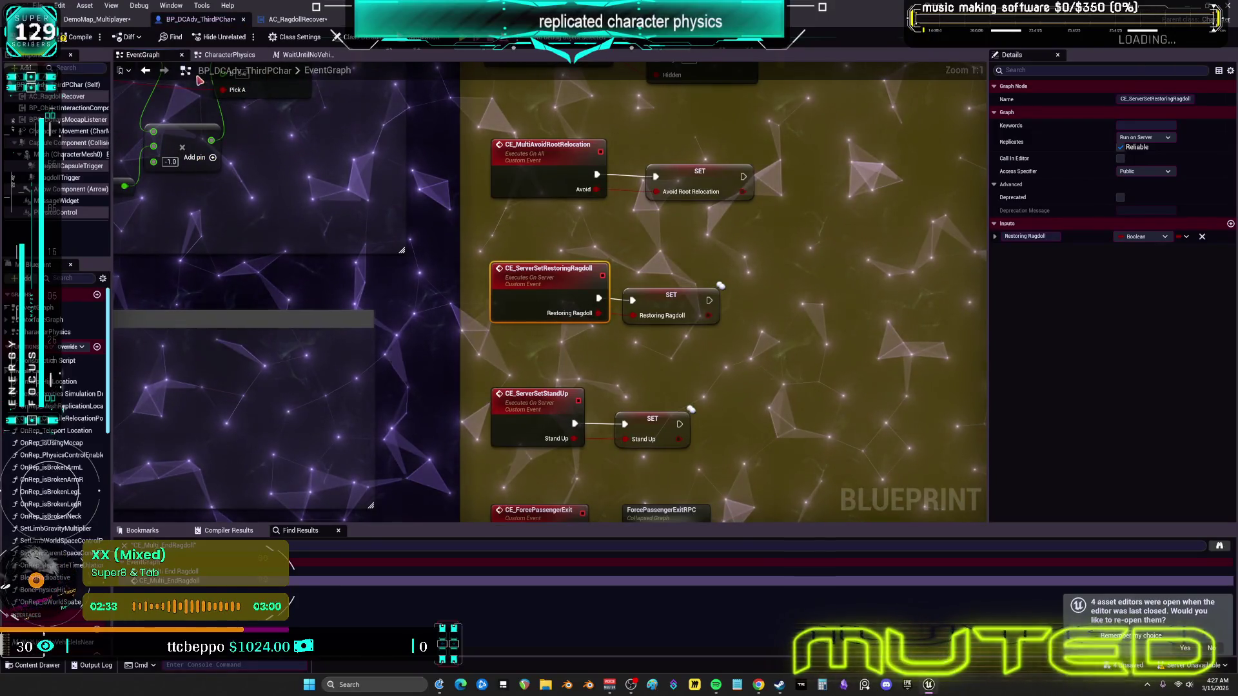
pyautogui.hotkey('alt', 'Left')
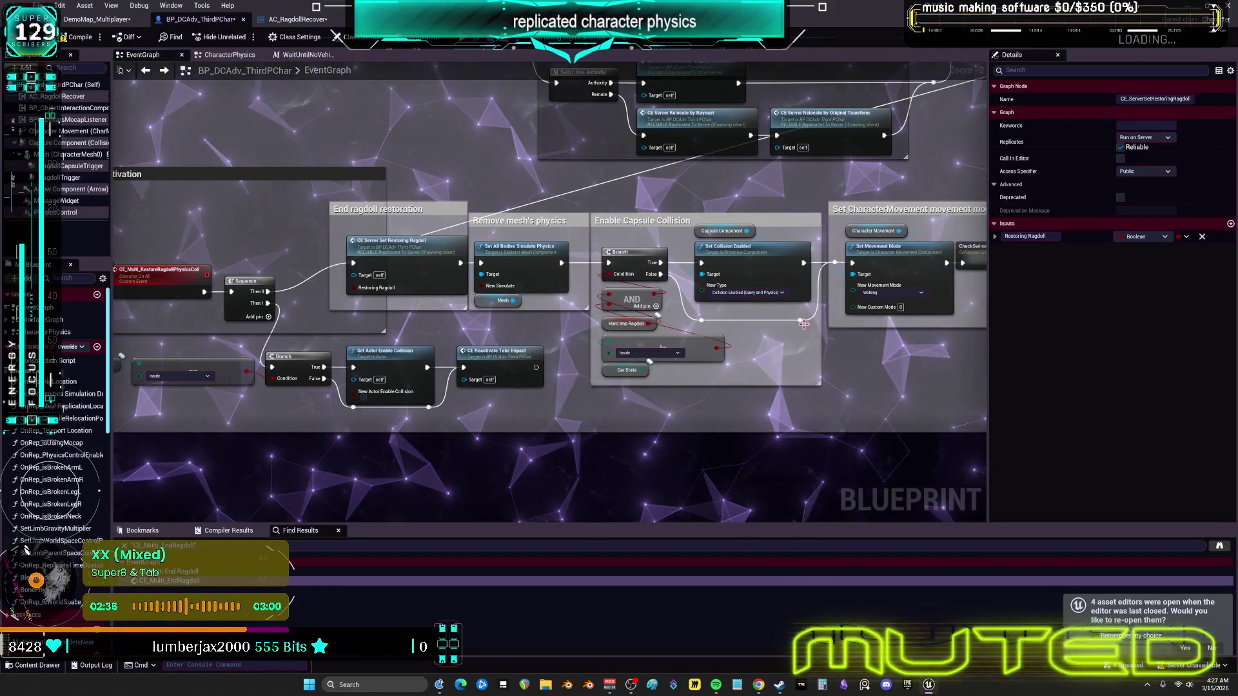
# Step: Pan past the SET and Set Enable Movement nodes and place a CE_Multi_RestoreRagdollPhysicsColl call node
pyautogui.moveTo(795, 324); pyautogui.dragTo(406, 301)
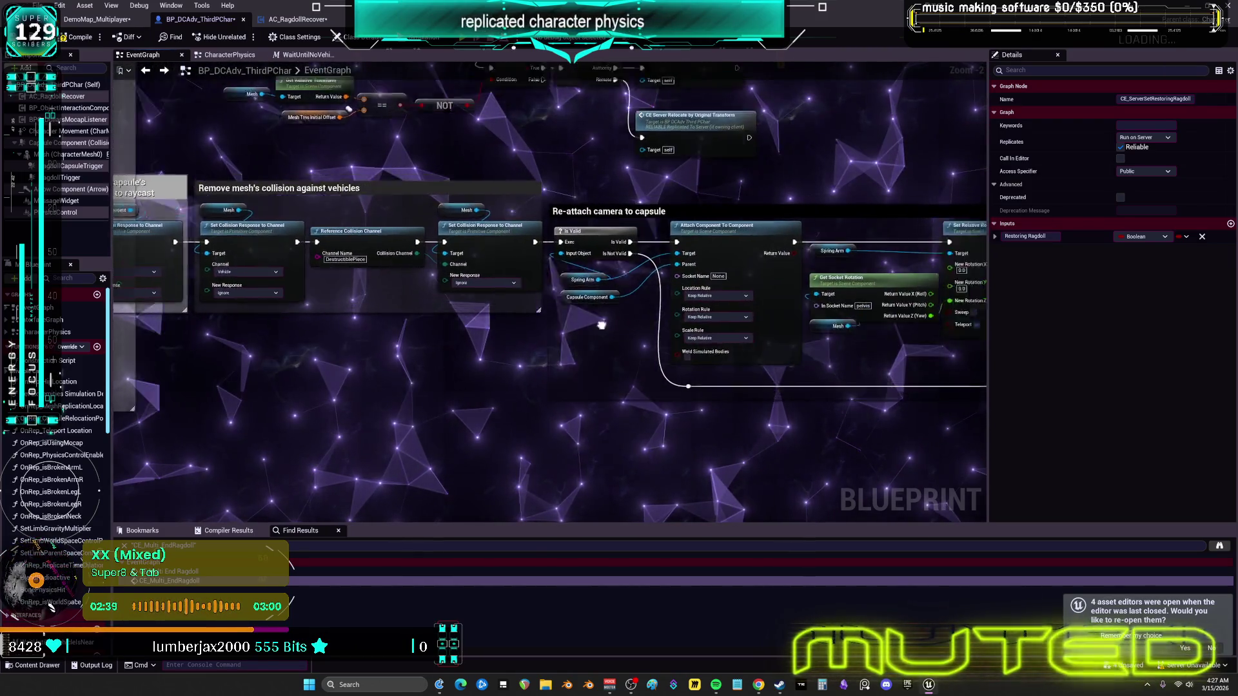
pyautogui.moveTo(529, 344); pyautogui.dragTo(402, 327)
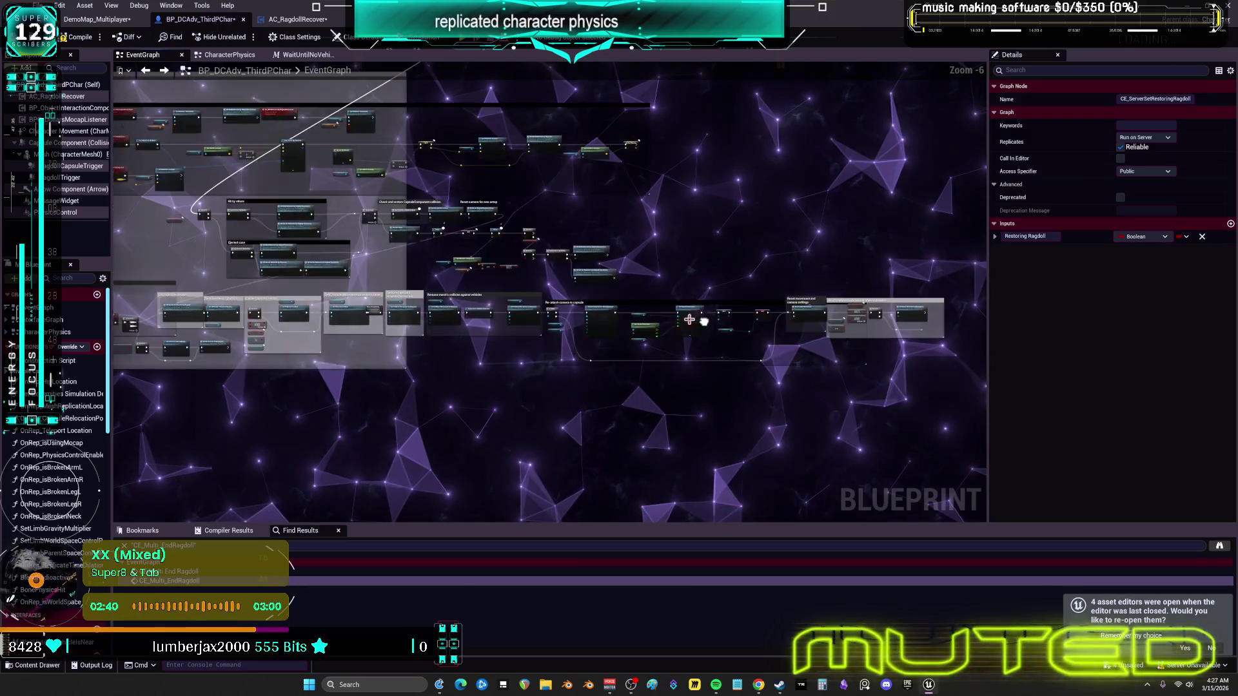
pyautogui.moveTo(368, 212)
pyautogui.mouseDown()
pyautogui.moveTo(539, 392)
pyautogui.moveTo(498, 226)
pyautogui.moveTo(608, 511)
pyautogui.moveTo(508, 418)
pyautogui.mouseUp()
pyautogui.scroll(5, 508, 417)
pyautogui.hotkey('ctrl', 'v')
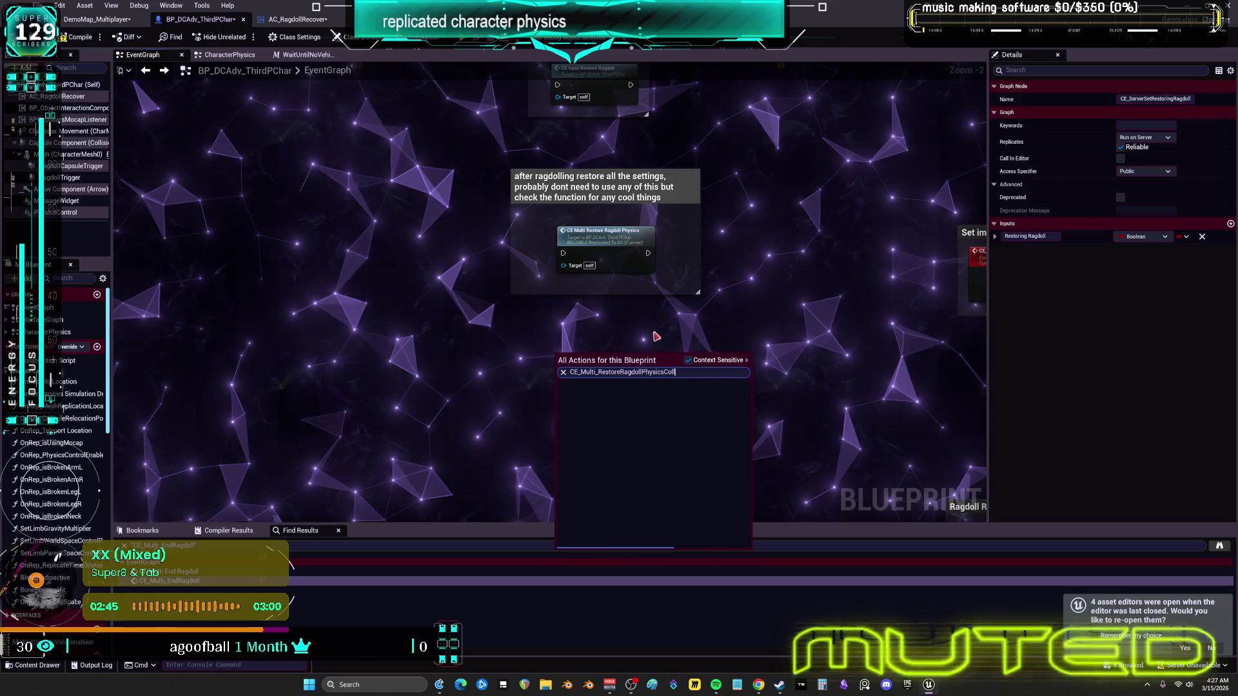
# Step: Comment the new call 'this also ends ragdoll, check for any cool stuff i can use' and zoom out
pyautogui.write('c')
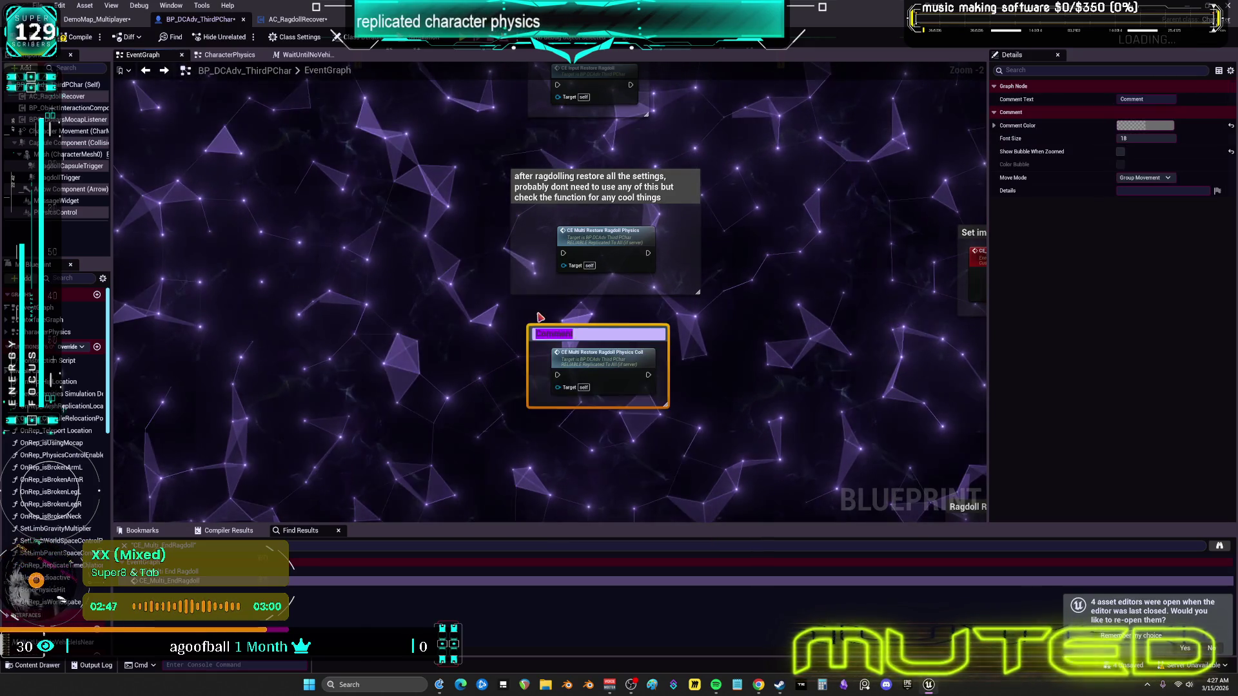
pyautogui.write('this al')
pyautogui.write('so ends a')
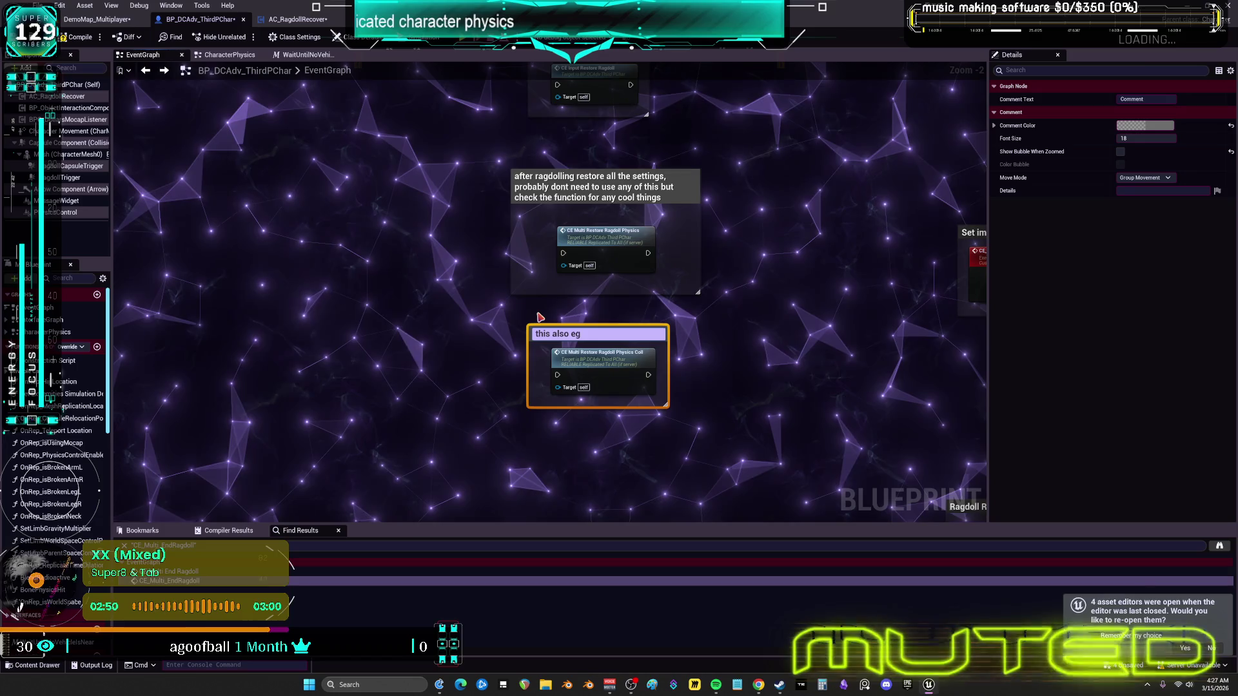
pyautogui.press('BackSpace')
pyautogui.write('ragdoll, check ')
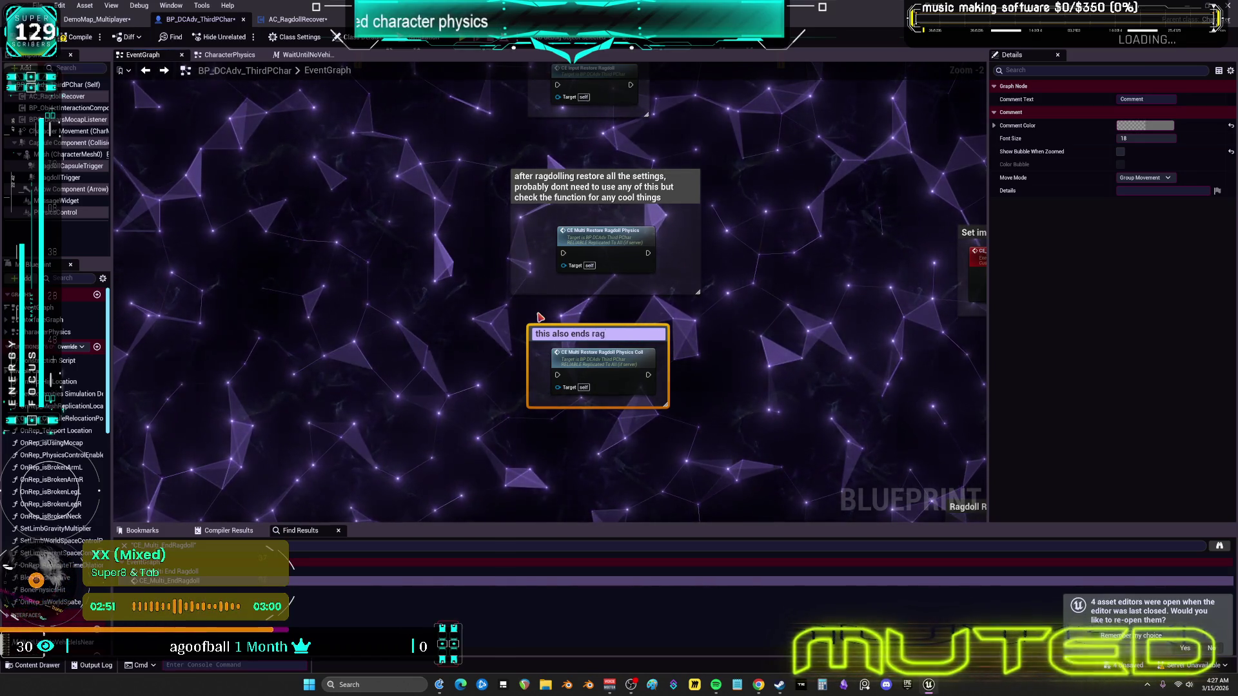
pyautogui.write('fo')
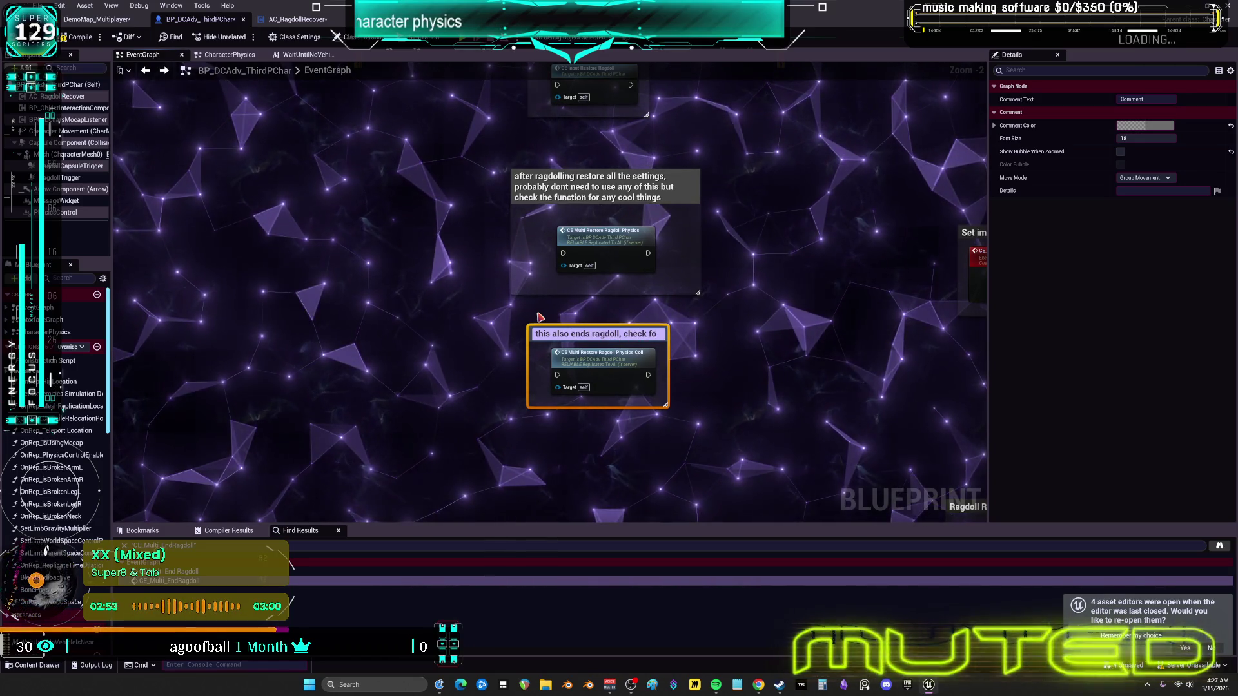
pyautogui.write('r any cool stuf')
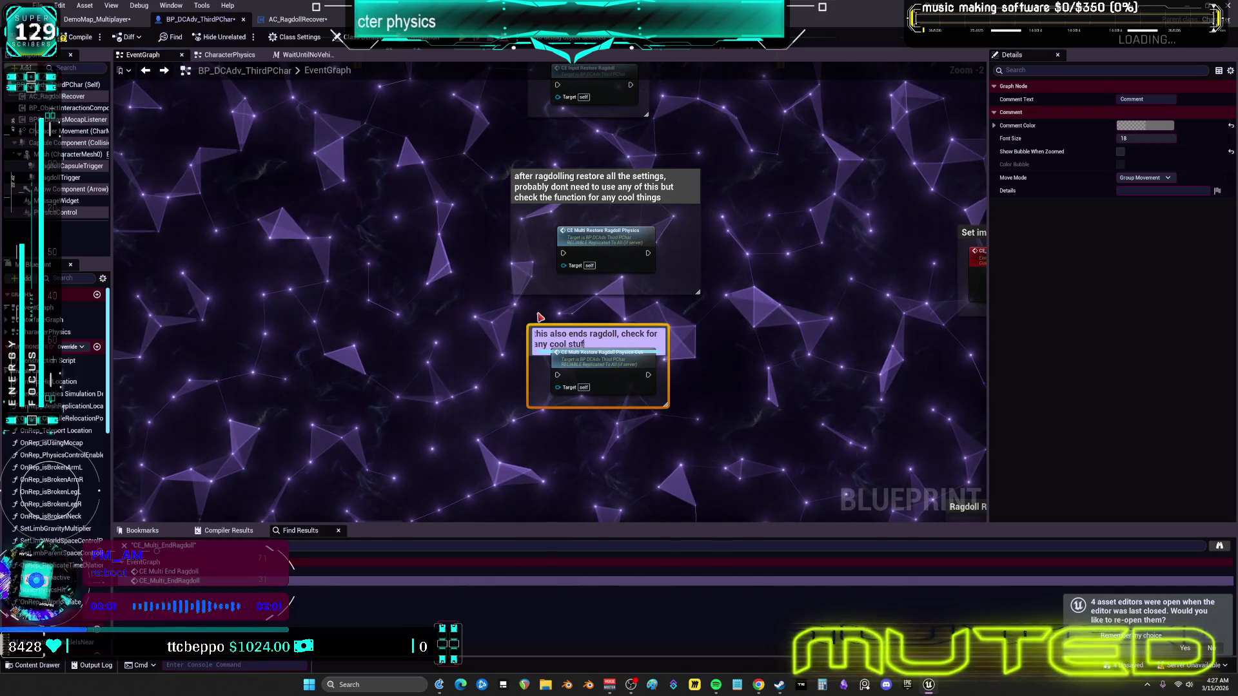
pyautogui.write('f i can use')
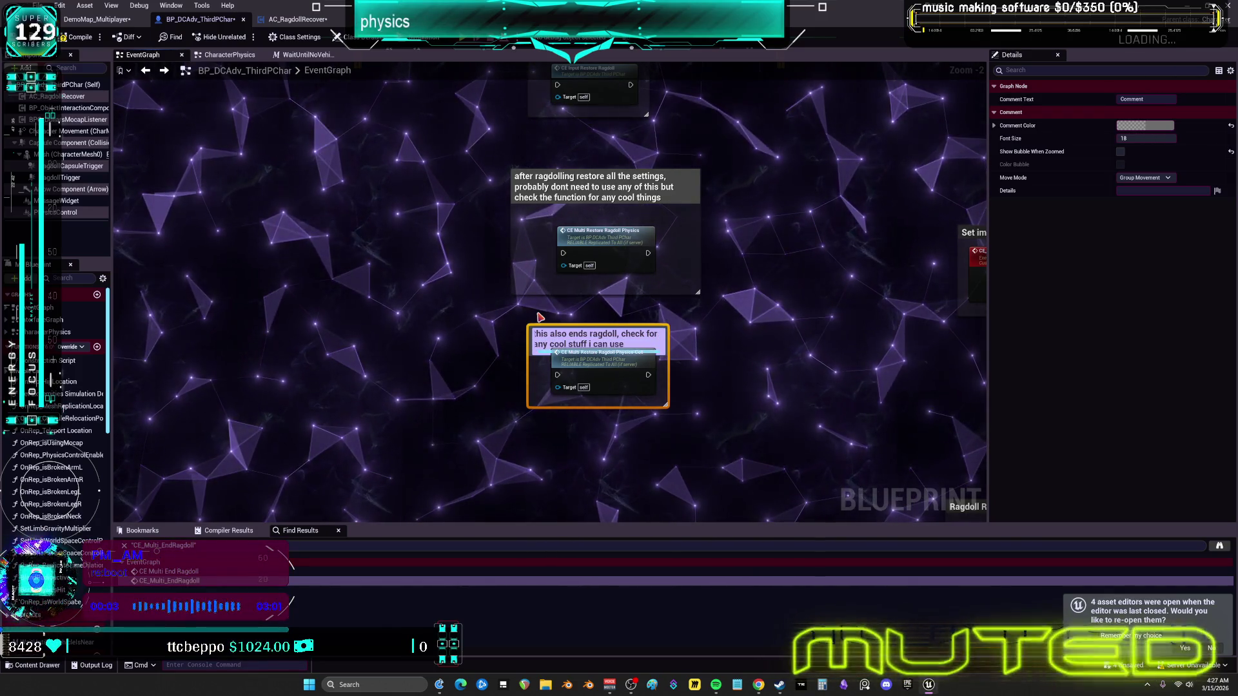
pyautogui.press('Return')
pyautogui.scroll(-3, 412, 347)
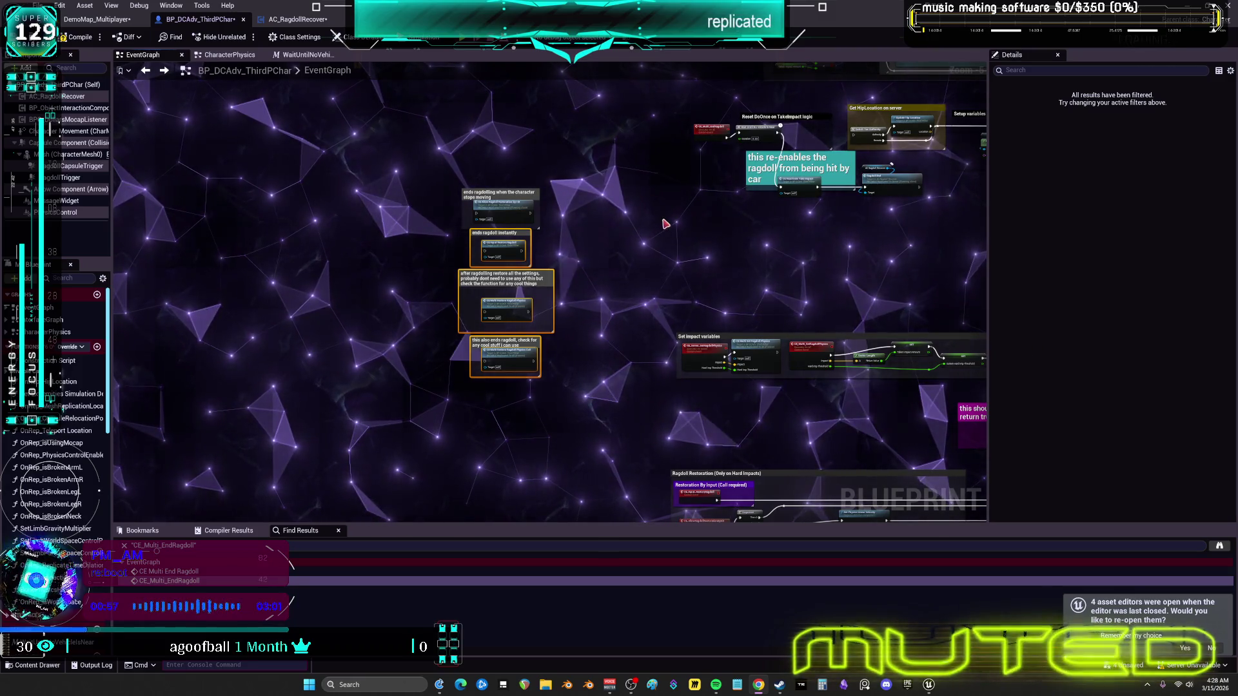
pyautogui.scroll(-7, 666, 224)
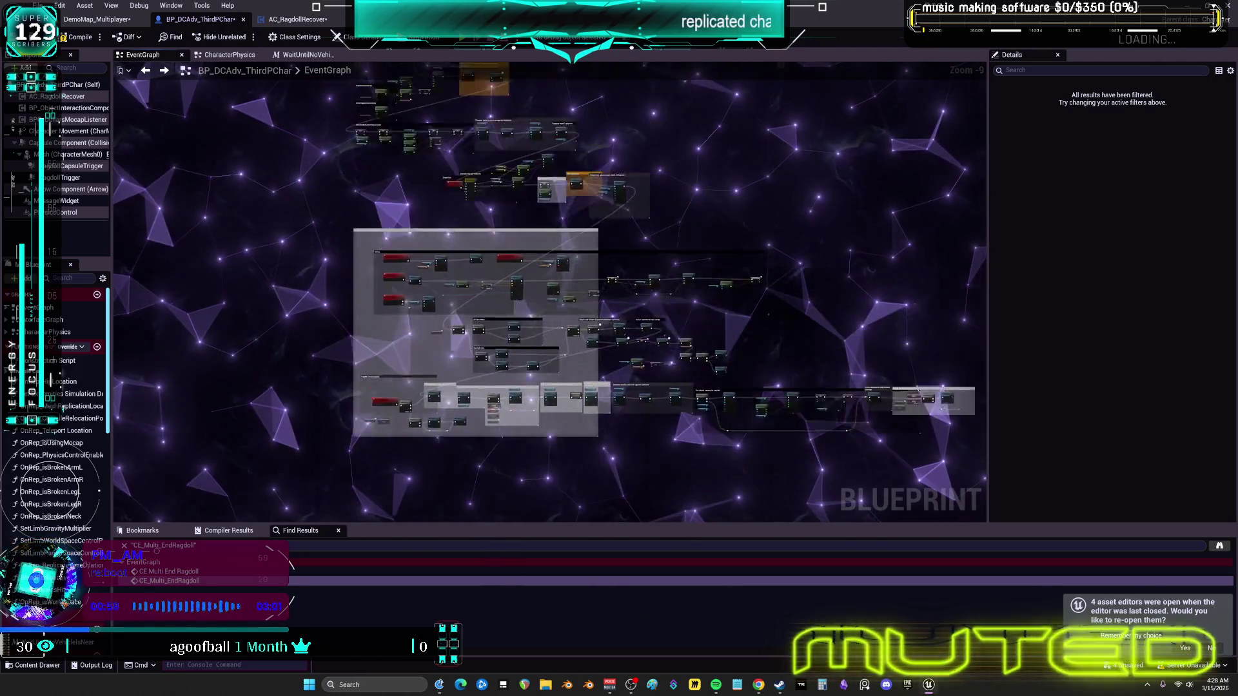
pyautogui.scroll(3, 550, 335)
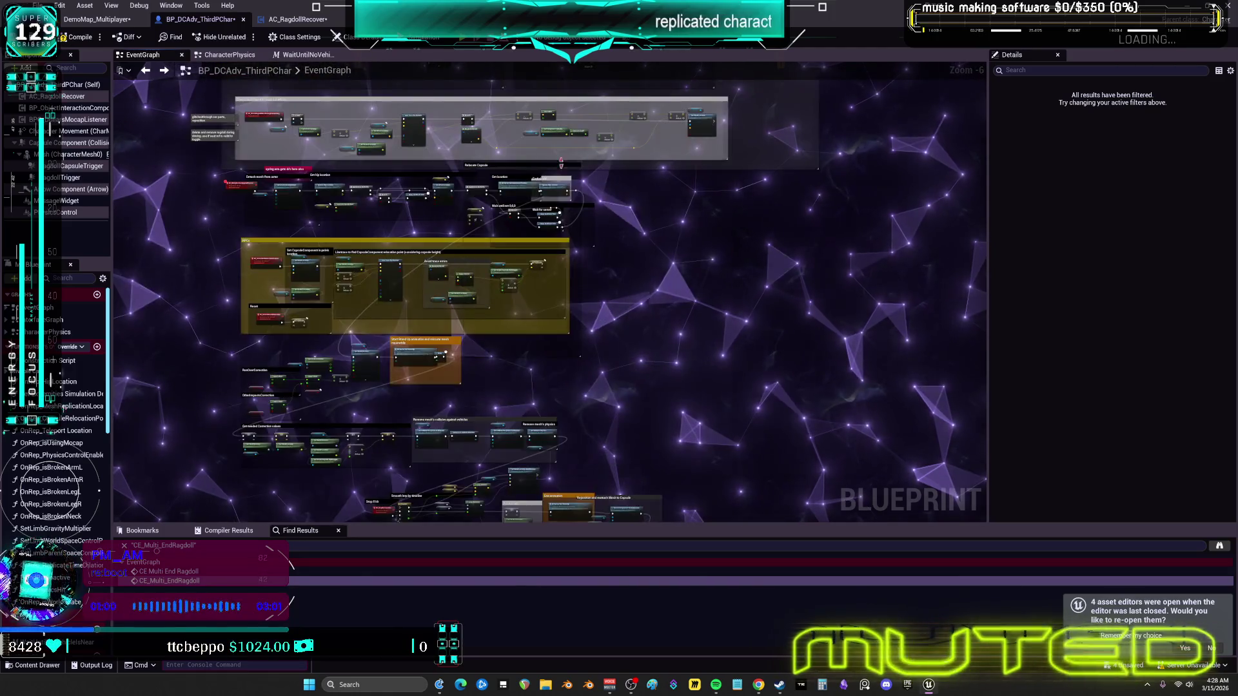
pyautogui.moveTo(615, 288); pyautogui.dragTo(599, 267)
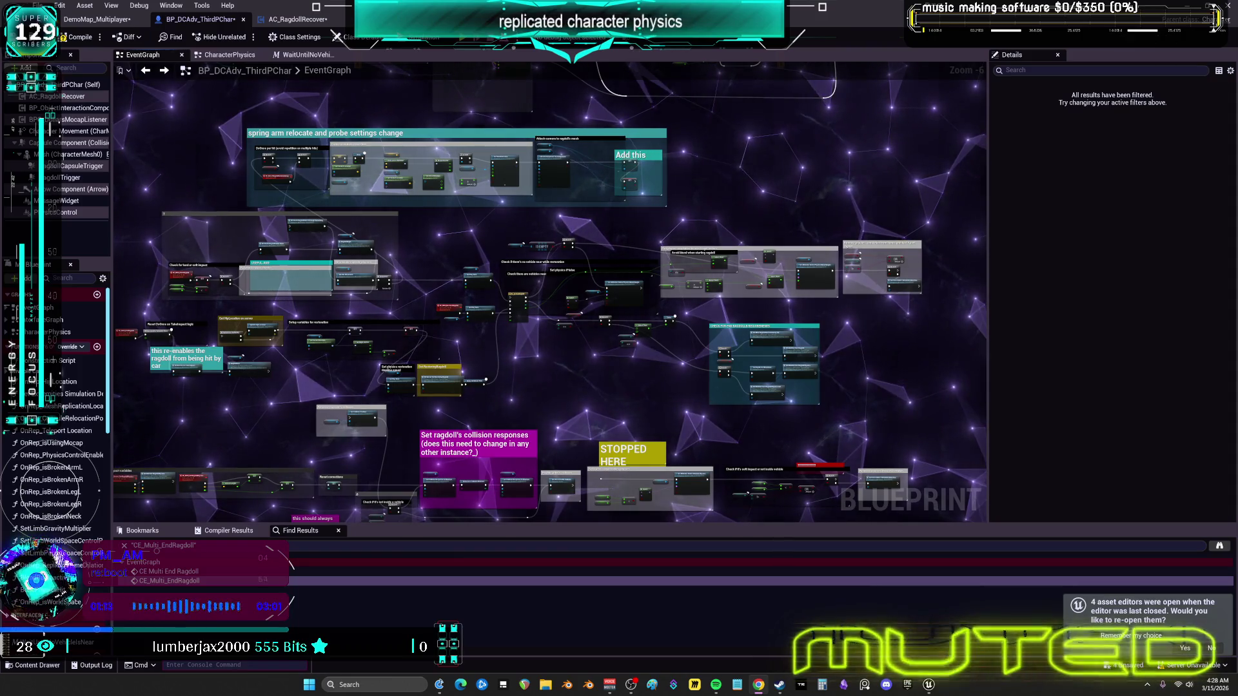
pyautogui.moveTo(448, 260); pyautogui.dragTo(474, 81)
pyautogui.moveTo(490, 445); pyautogui.dragTo(490, 200)
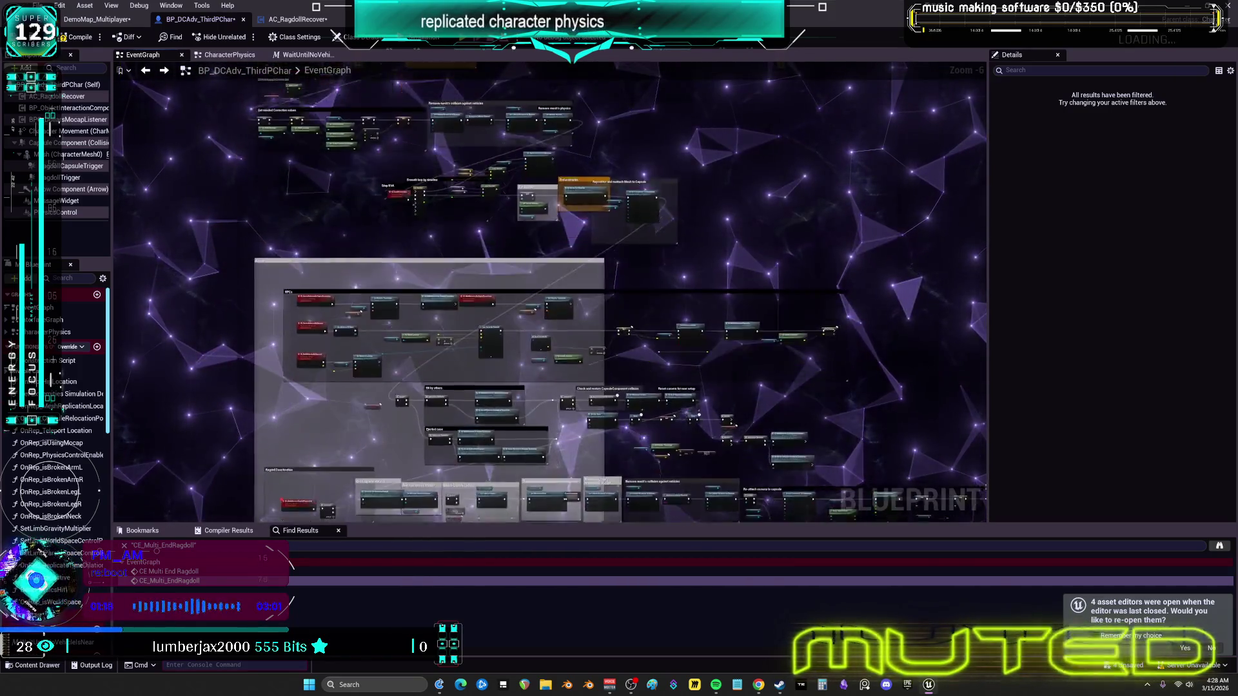
pyautogui.moveTo(864, 385); pyautogui.dragTo(860, 271)
pyautogui.scroll(3, 860, 271)
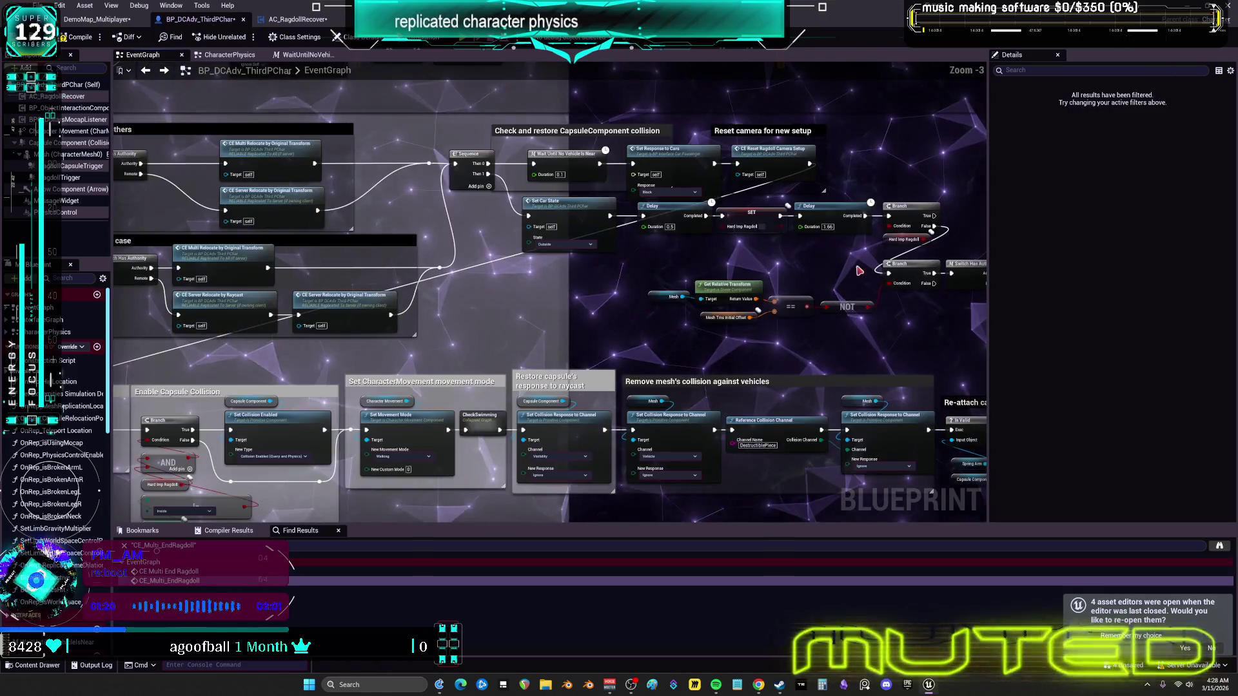
pyautogui.scroll(-4, 859, 272)
pyautogui.scroll(2, 859, 271)
pyautogui.moveTo(859, 272)
pyautogui.mouseDown()
pyautogui.moveTo(679, 265)
pyautogui.moveTo(677, 387)
pyautogui.moveTo(661, 378)
pyautogui.moveTo(797, 286)
pyautogui.moveTo(458, 286)
pyautogui.moveTo(358, 299)
pyautogui.moveTo(530, 345)
pyautogui.mouseUp()
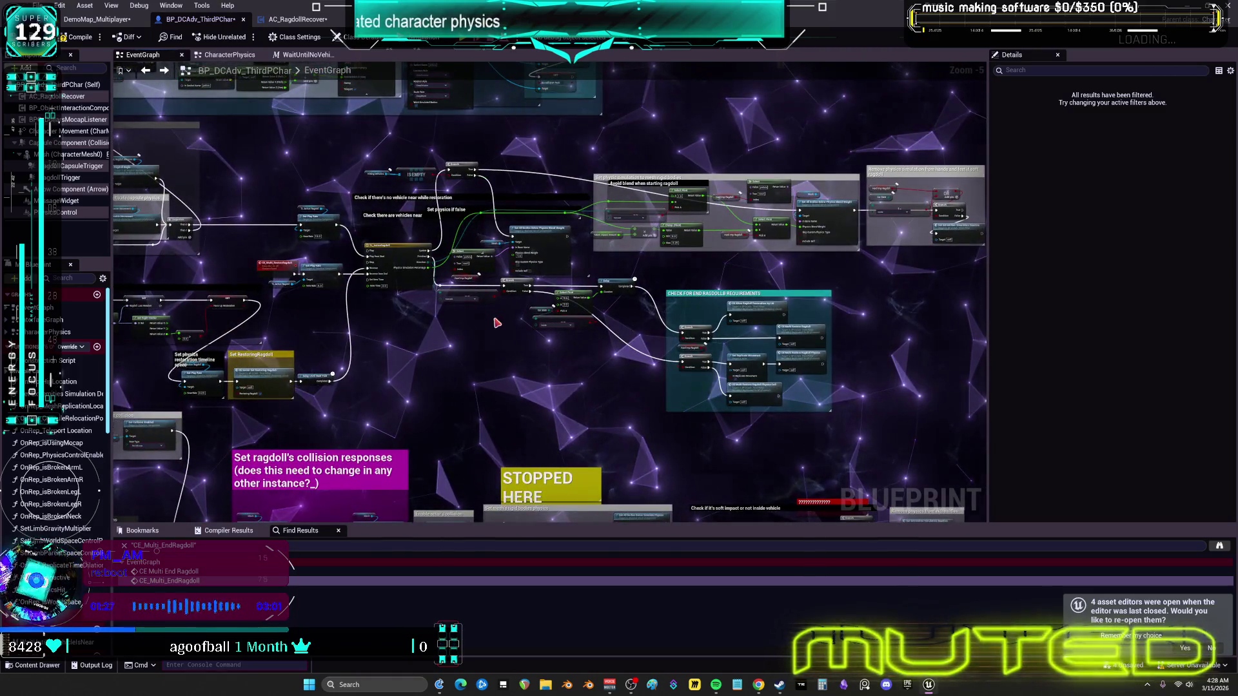
pyautogui.moveTo(212, 301)
pyautogui.mouseDown()
pyautogui.moveTo(521, 316)
pyautogui.moveTo(589, 387)
pyautogui.mouseUp()
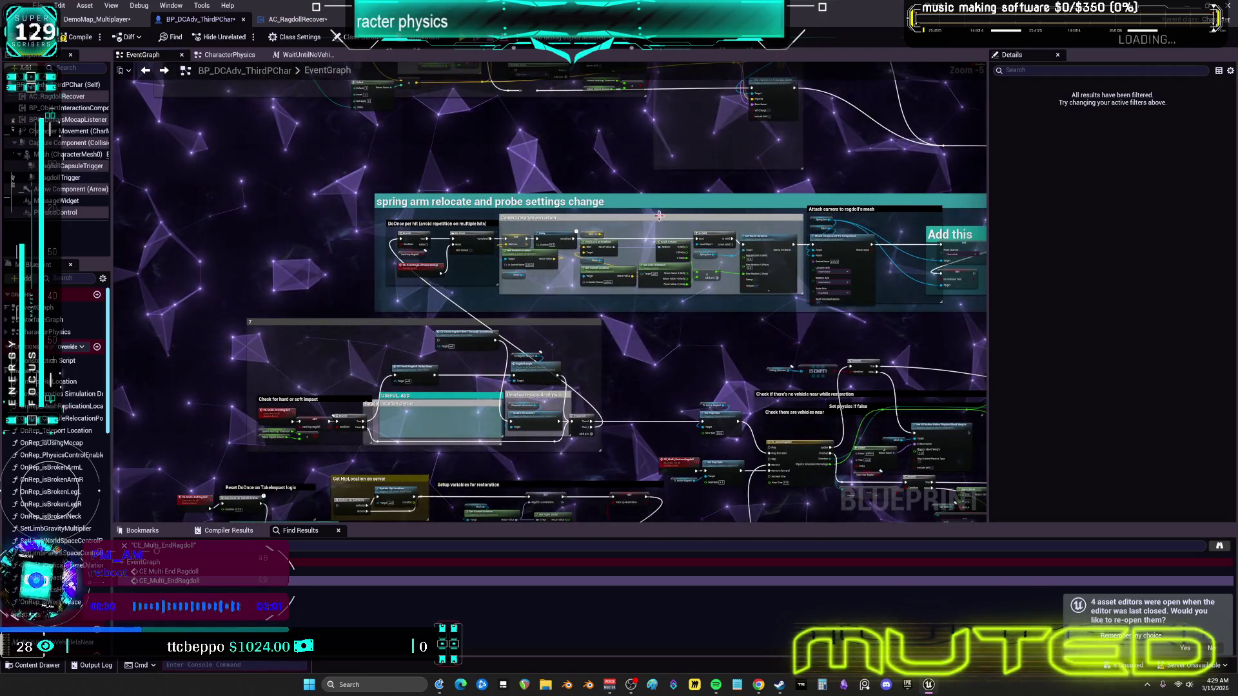
pyautogui.moveTo(659, 216); pyautogui.dragTo(626, 369)
pyautogui.moveTo(486, 361)
pyautogui.mouseDown()
pyautogui.moveTo(670, 490)
pyautogui.moveTo(643, 592)
pyautogui.moveTo(587, 621)
pyautogui.moveTo(592, 630)
pyautogui.mouseUp()
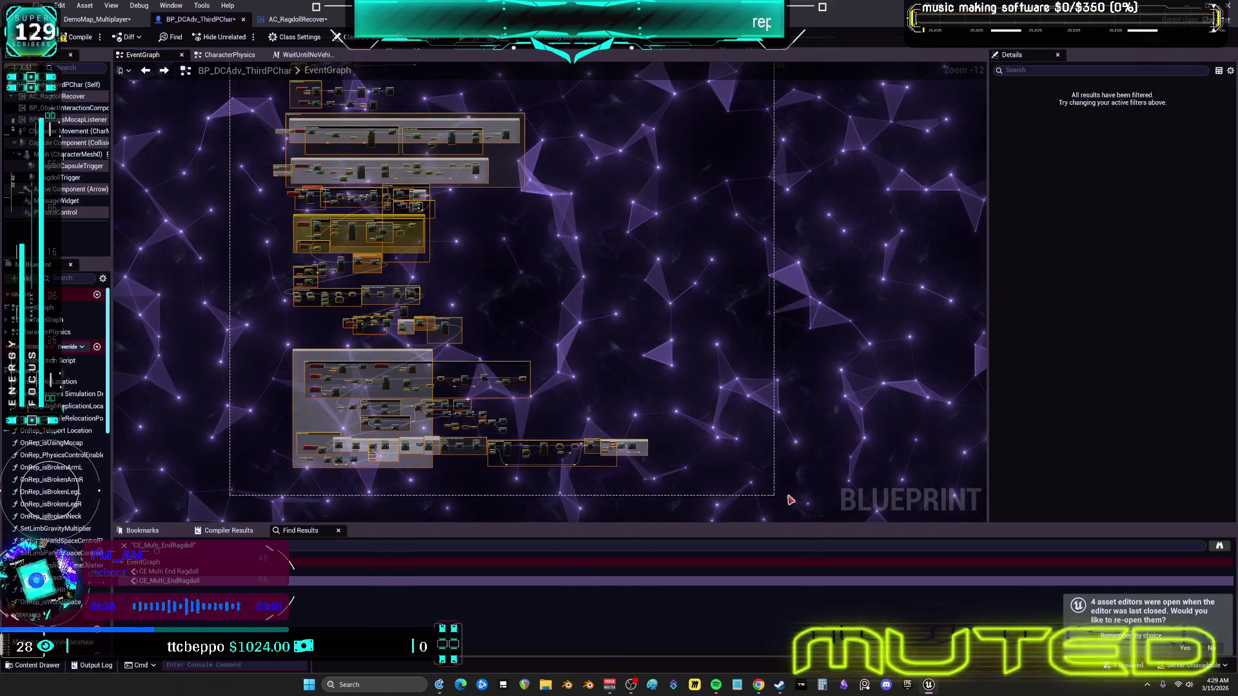
pyautogui.moveTo(497, 234); pyautogui.dragTo(534, 467)
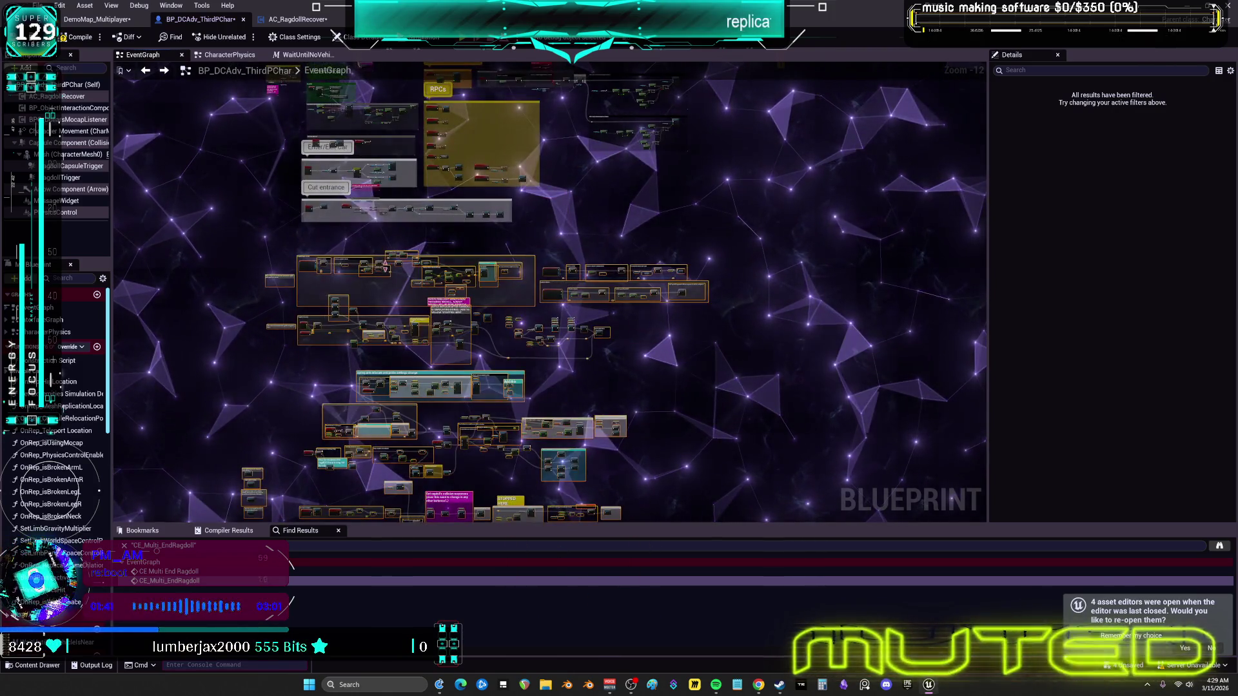
pyautogui.scroll(9, 405, 283)
pyautogui.moveTo(722, 315)
pyautogui.mouseDown()
pyautogui.moveTo(406, 305)
pyautogui.moveTo(317, 285)
pyautogui.moveTo(400, 277)
pyautogui.mouseUp()
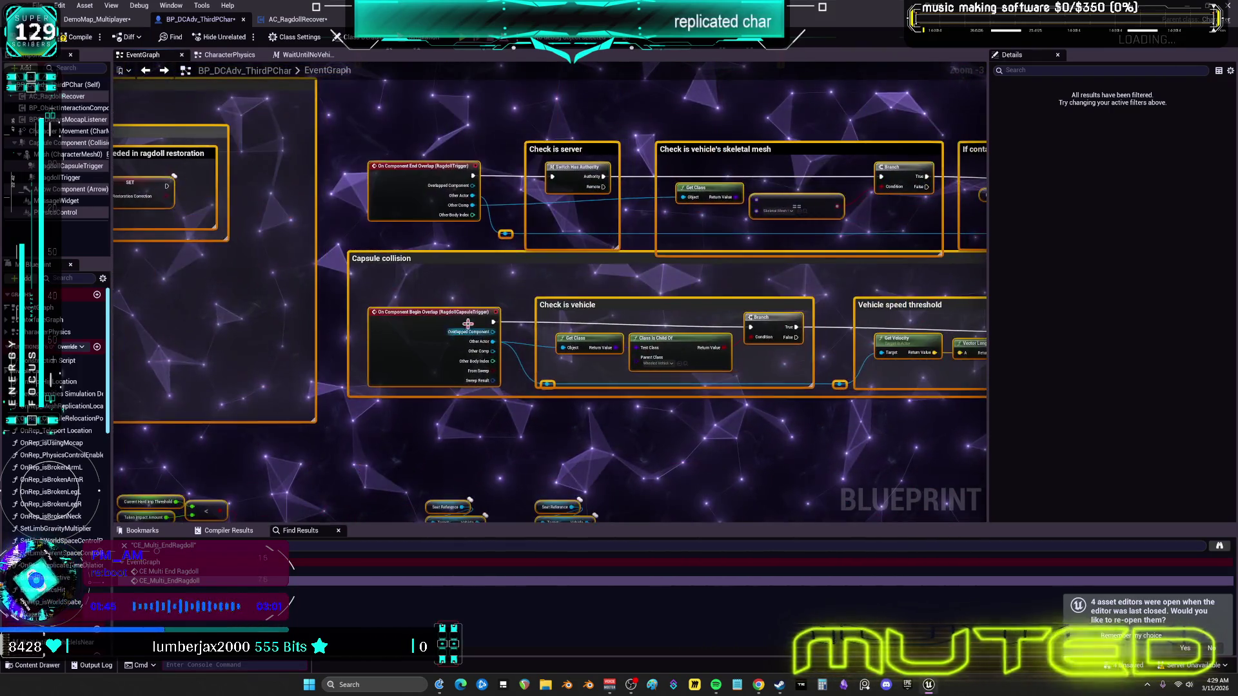
pyautogui.moveTo(879, 334); pyautogui.dragTo(511, 328)
pyautogui.moveTo(631, 285); pyautogui.dragTo(954, 310)
pyautogui.moveTo(580, 290)
pyautogui.mouseDown()
pyautogui.moveTo(809, 265)
pyautogui.moveTo(735, 116)
pyautogui.moveTo(651, 77)
pyautogui.mouseUp()
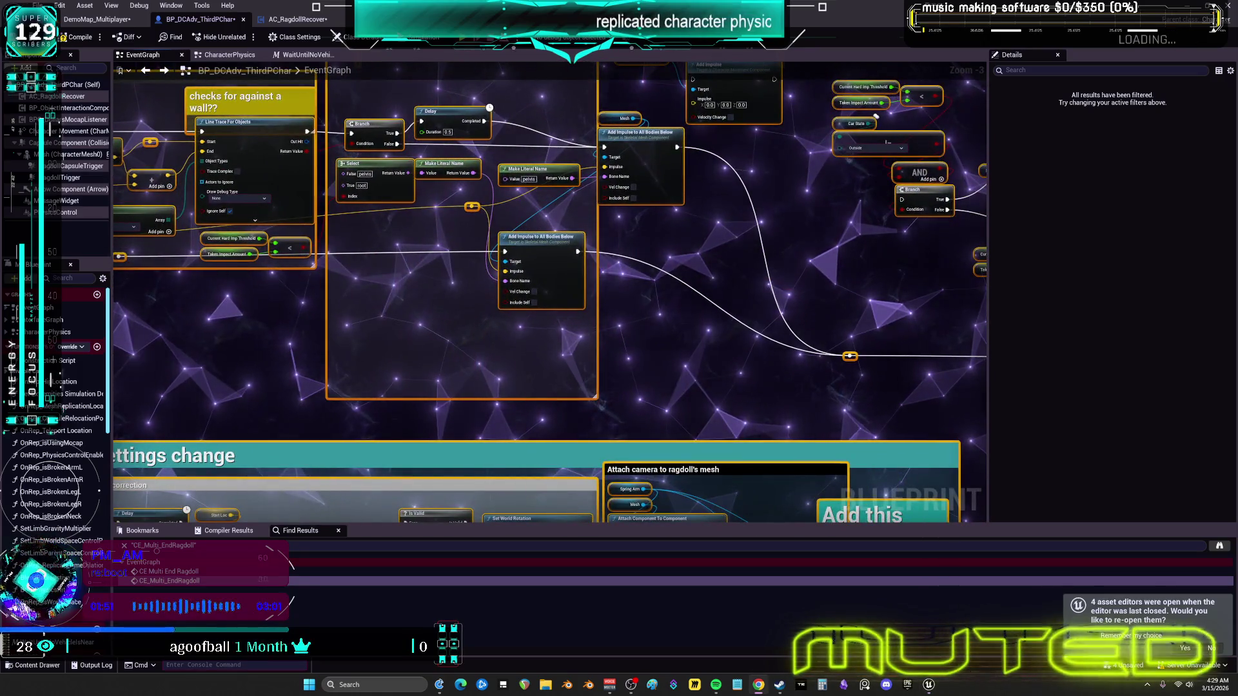